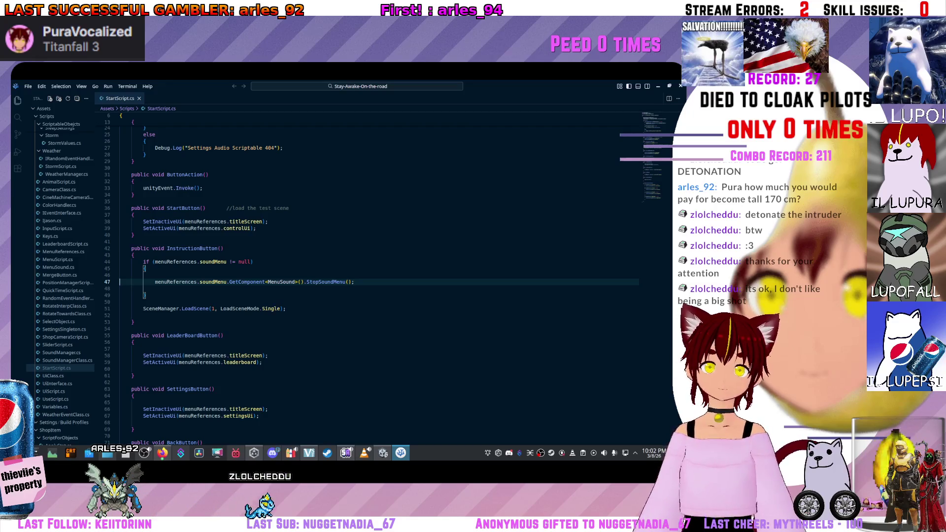
Step: Scroll to InstructionButton and examine line 47's GetComponent<MenuSound>() call without editing it
scroll(379, 276, "up", 5)
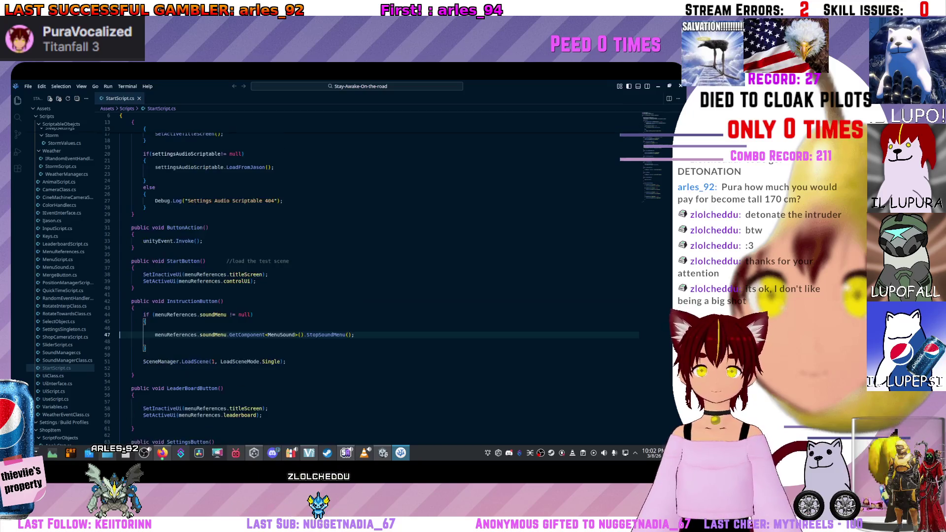
scroll(379, 276, "up", 2)
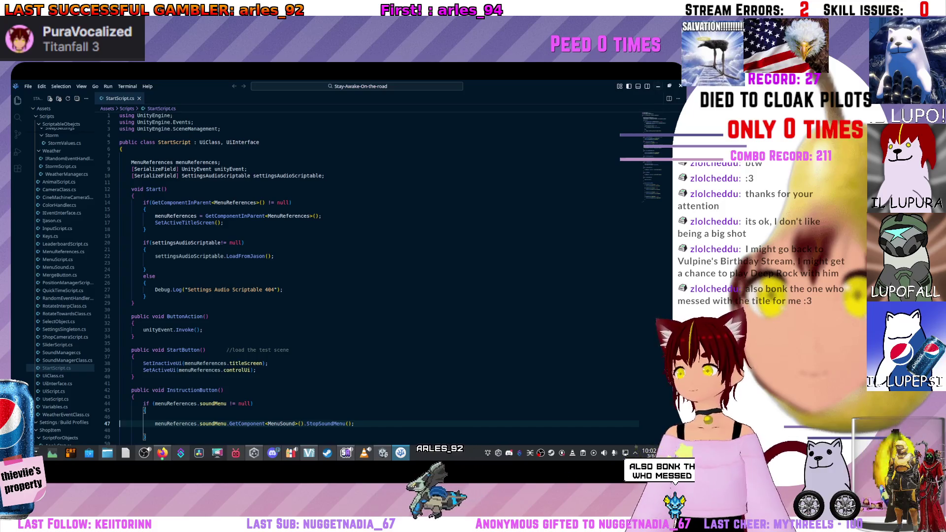
scroll(379, 276, "down", 5)
left_click(266, 318)
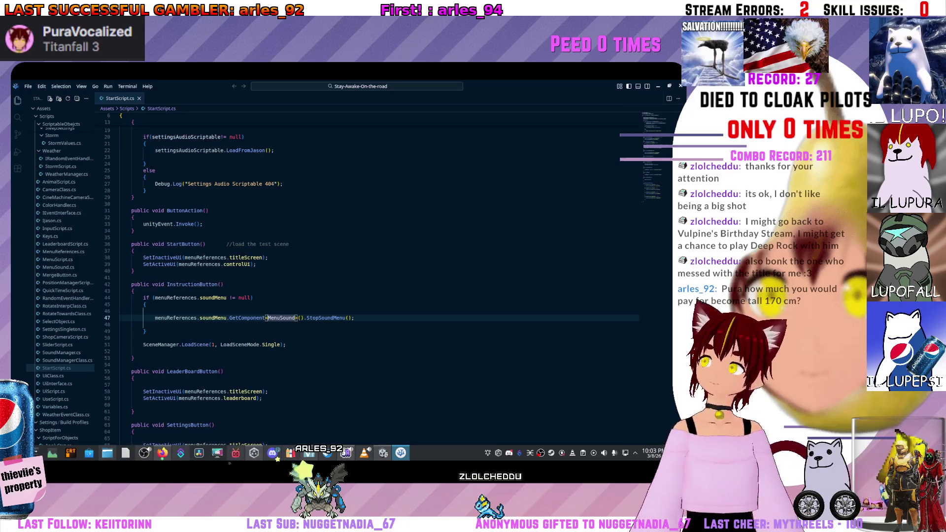
left_click(155, 324)
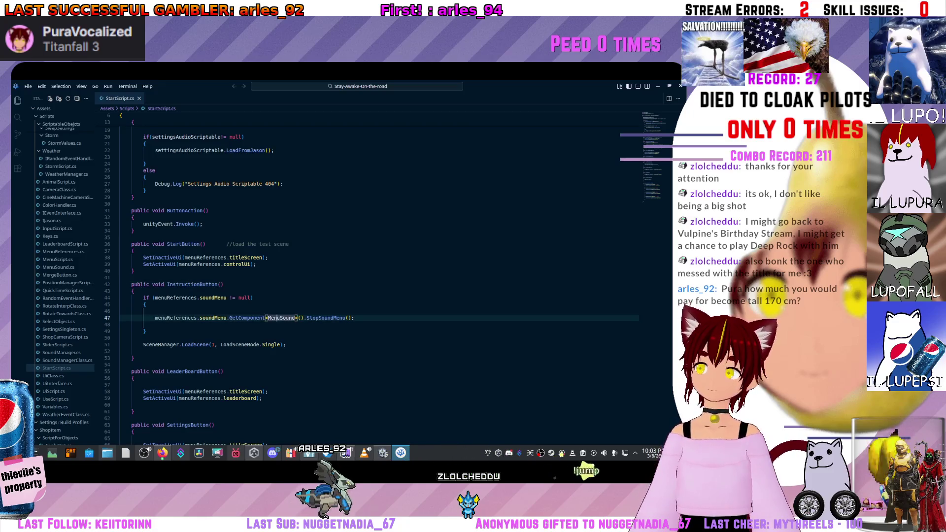
left_click_drag(266, 318, 155, 311)
left_click(300, 317)
left_click(148, 311)
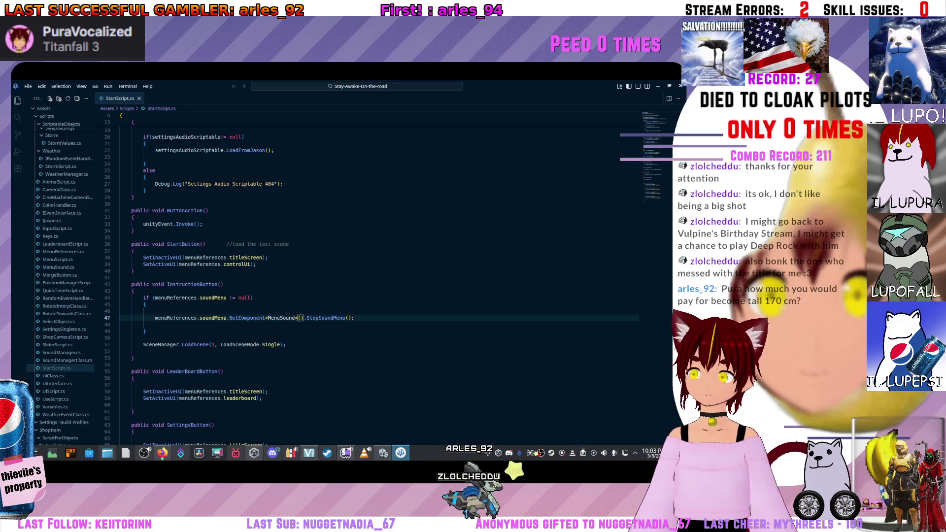
left_click(300, 318)
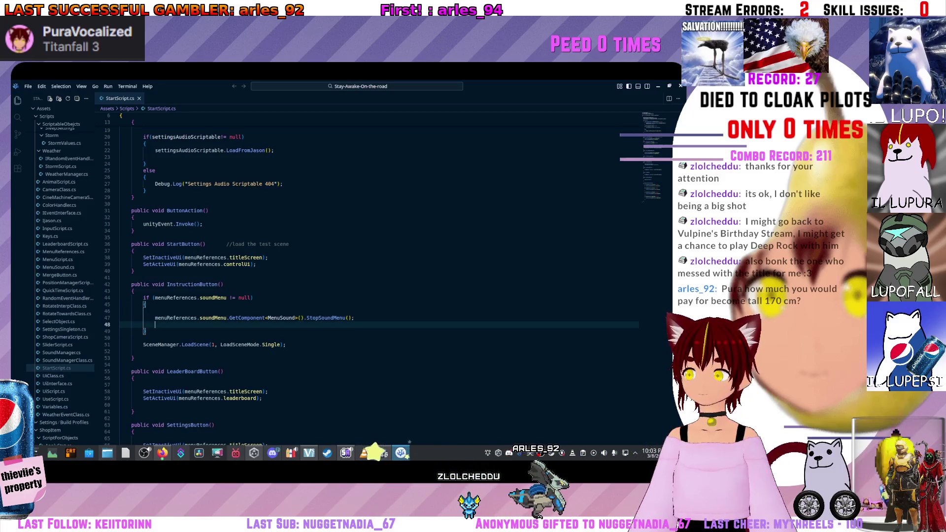
key("shift+Left")
key("Right")
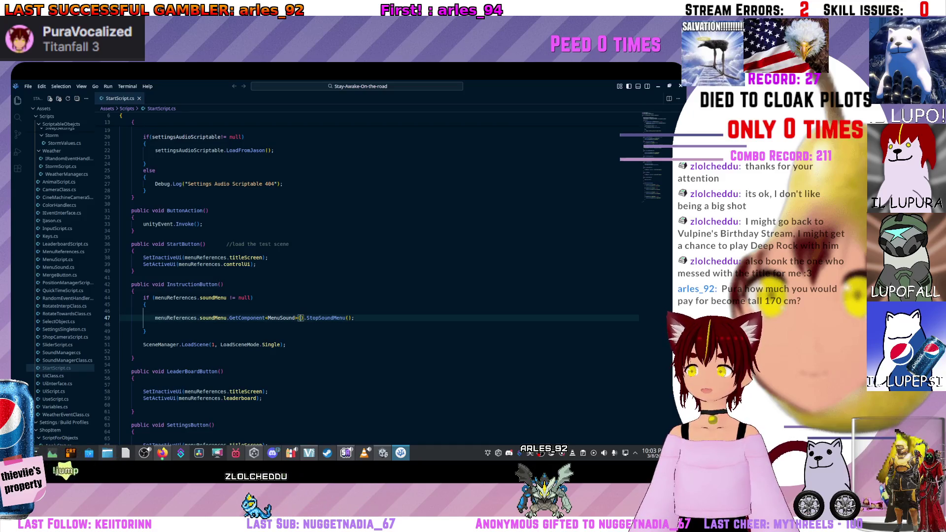
Step: Check the soundMenu null check guarding StopSoundMenu, then switch back to Unity
left_click(155, 325)
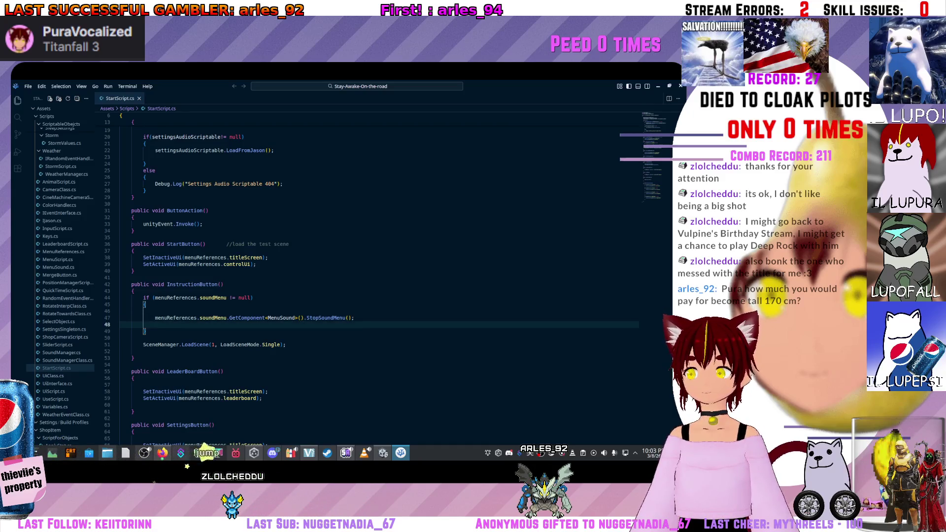
left_click(155, 311)
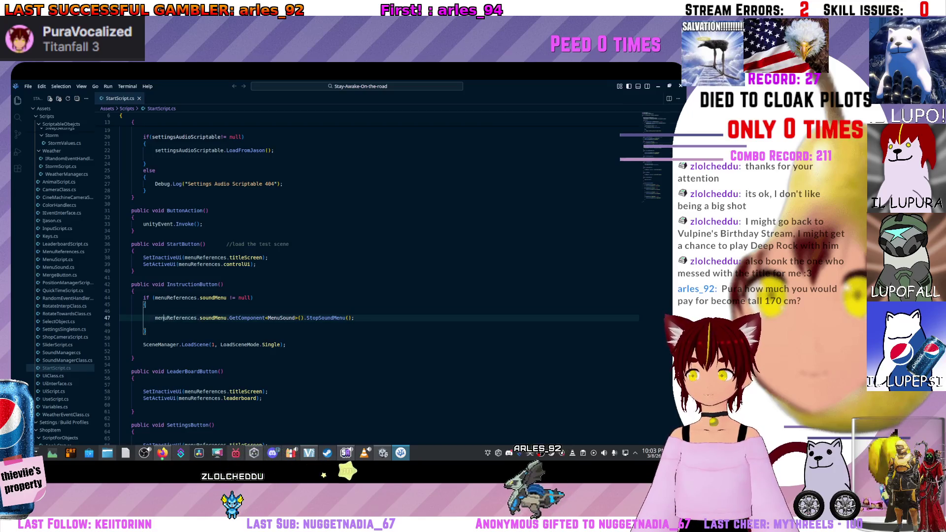
left_click(156, 298)
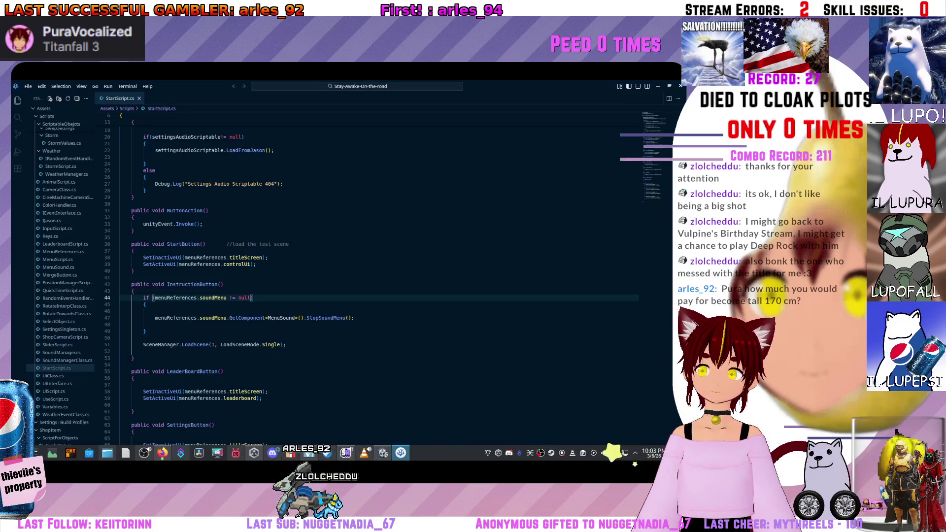
key("alt+Tab")
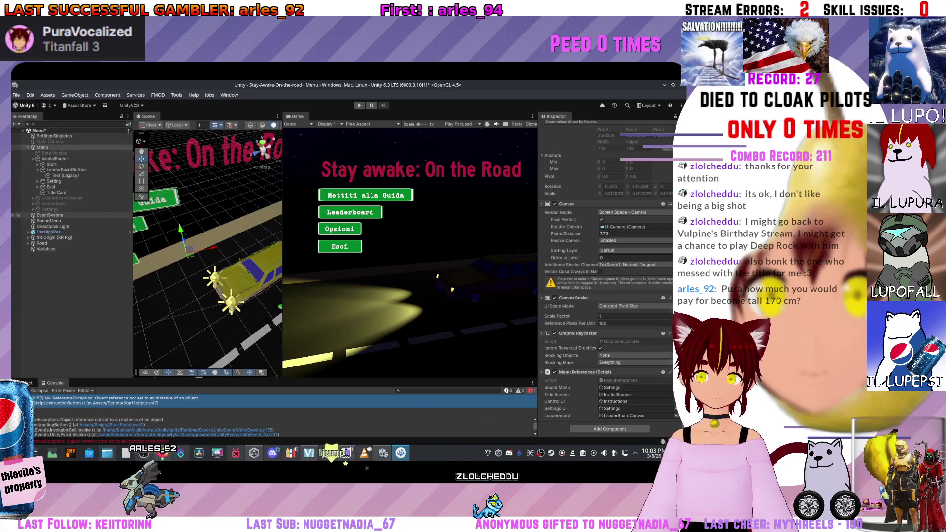
Step: Assign the SoundMenu object to the Menu References' Sound Menu field
mouse_move(49, 220)
left_mouse_down()
mouse_move(197, 276)
mouse_move(631, 387)
left_mouse_up()
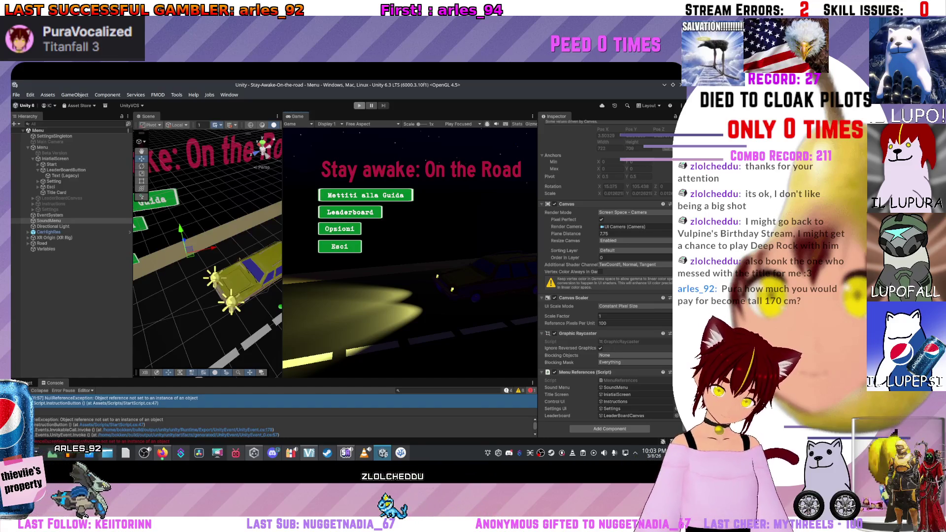
Step: Start Play mode to test the menu scene
key("ctrl+p")
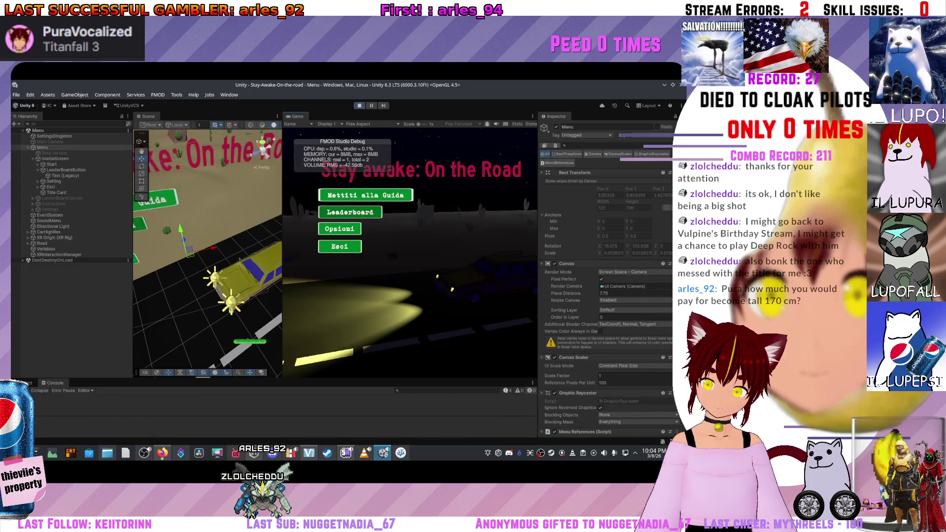
Step: Try the Leaderboard screen in the running game, then exit Play mode
left_click(350, 212)
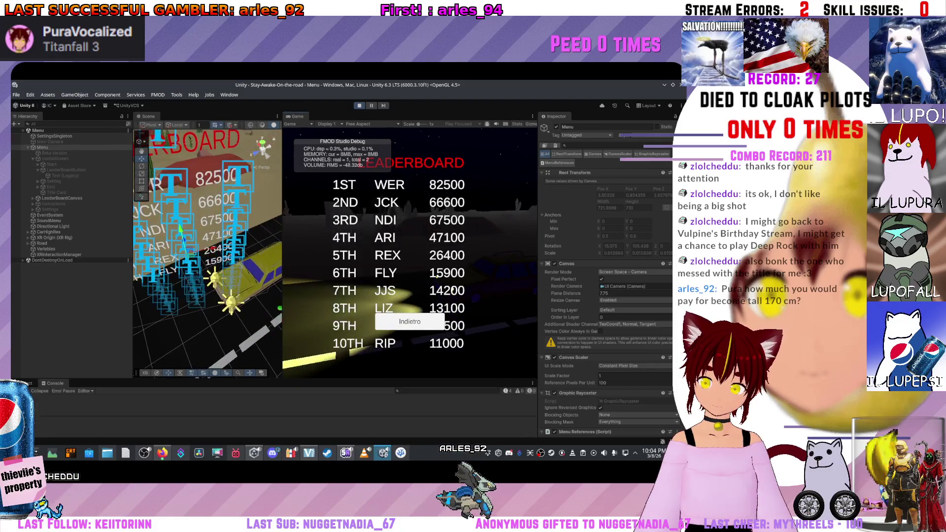
key("ctrl+p")
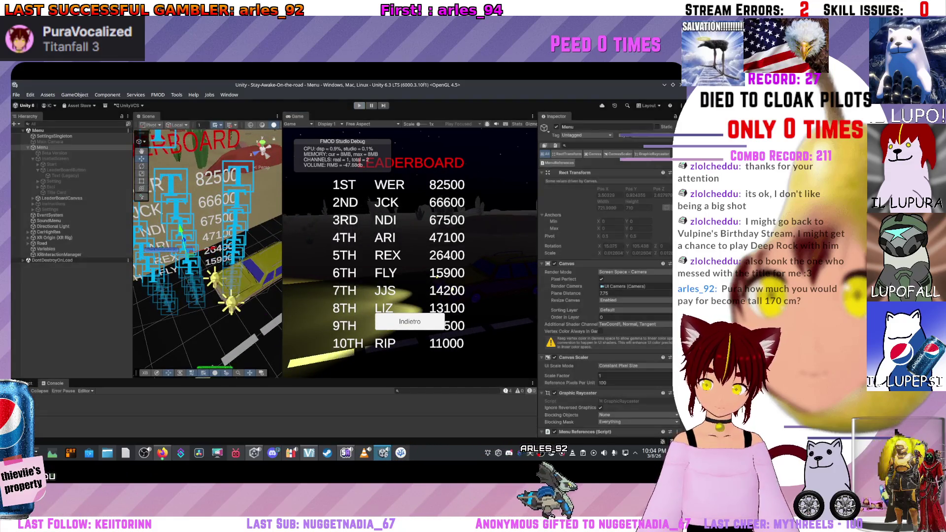
left_click(51, 186)
left_click(56, 192)
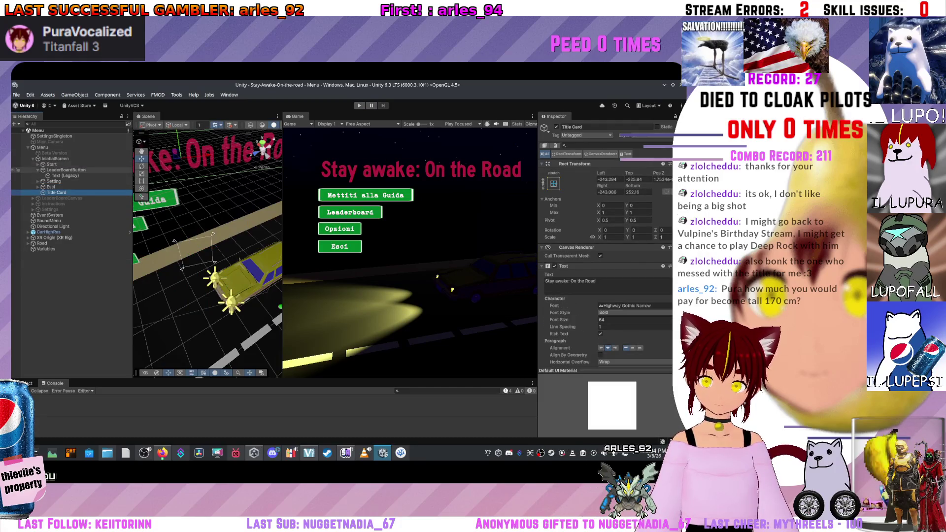
Step: Activate LeaderBoardCanvas and frame it in the Scene view
left_click(17, 198)
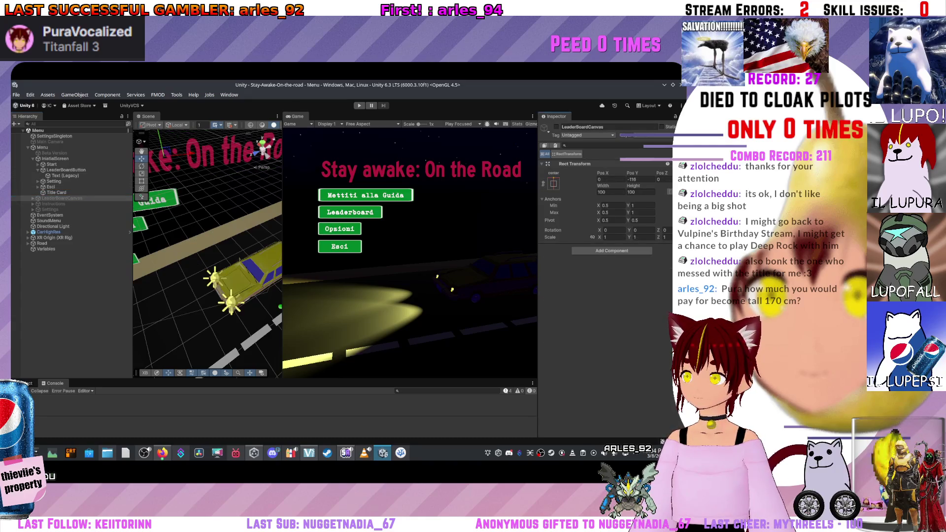
key("alt+shift+a")
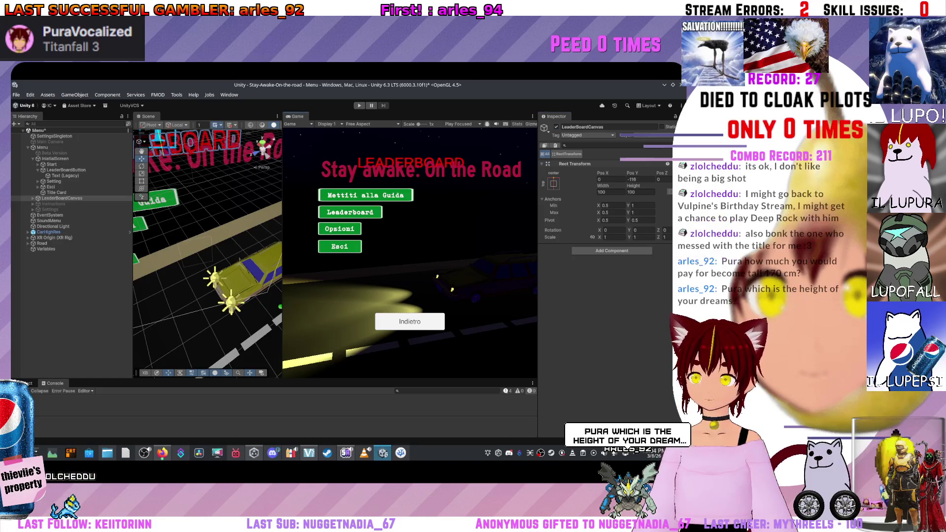
key("f")
key("w")
scroll(206, 252, "up", 5)
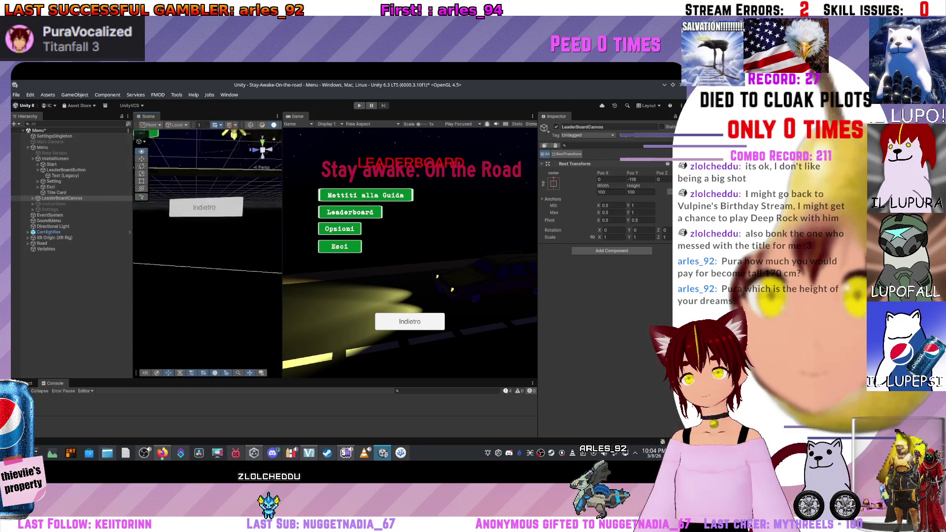
Step: Anchor the Indietro back button to the bottom-center preset
left_click(42, 147)
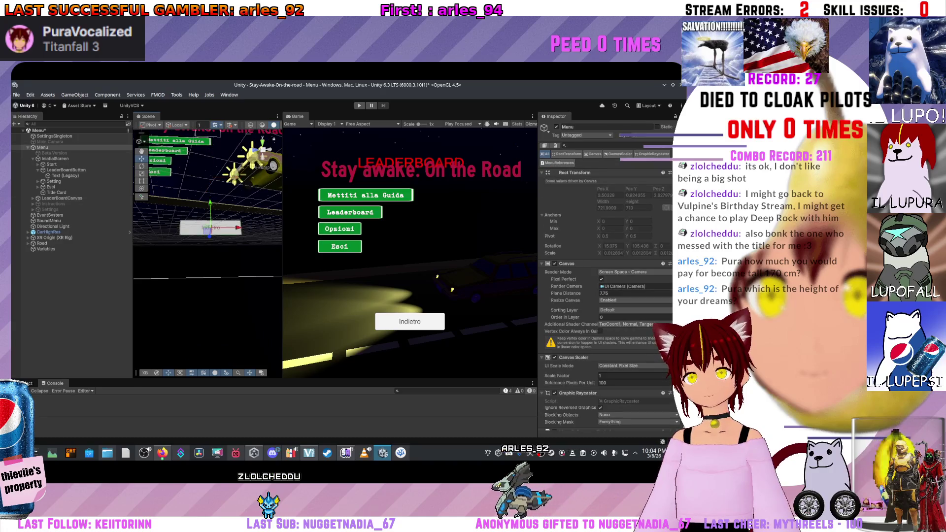
left_click(211, 228)
key("ctrl+z")
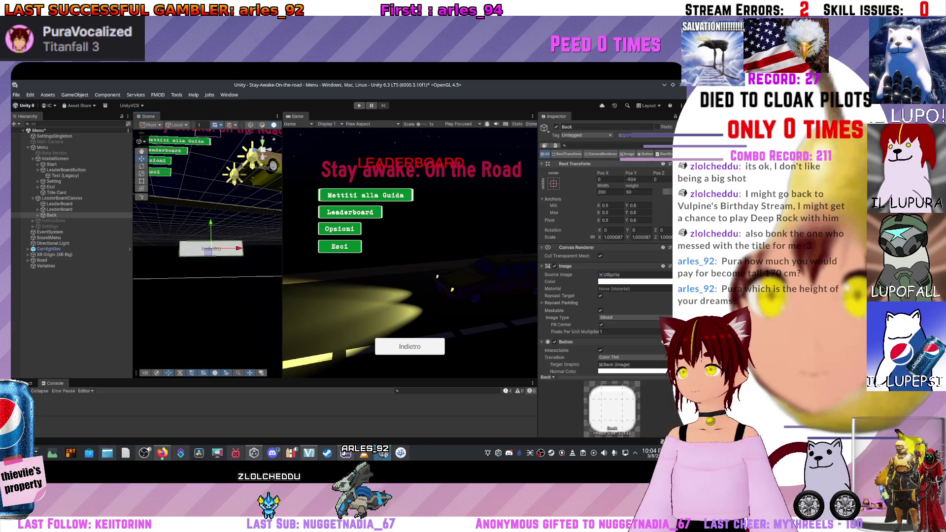
left_click(553, 184)
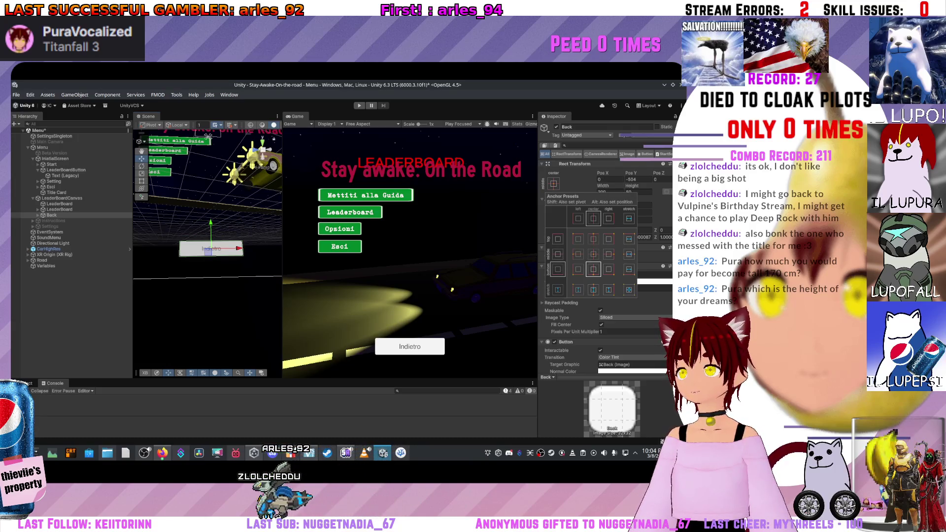
left_click(593, 269)
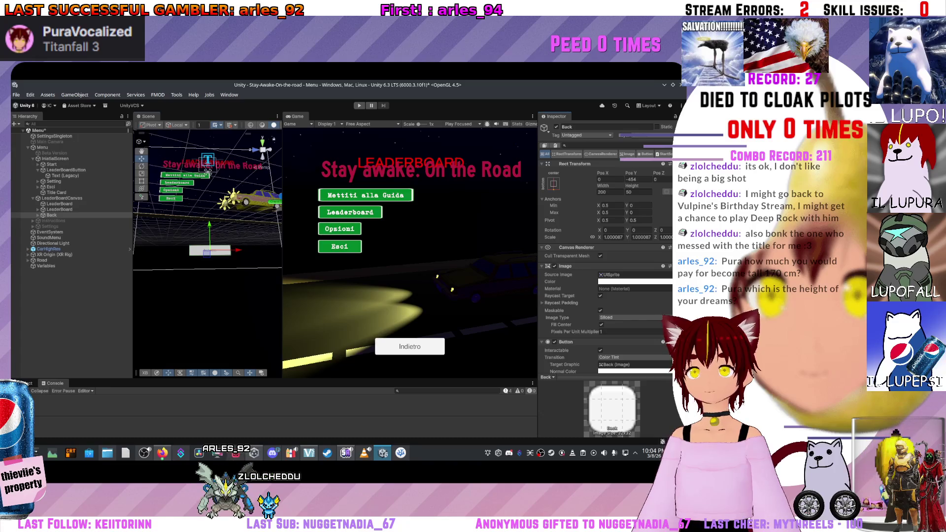
scroll(207, 249, "down", 3)
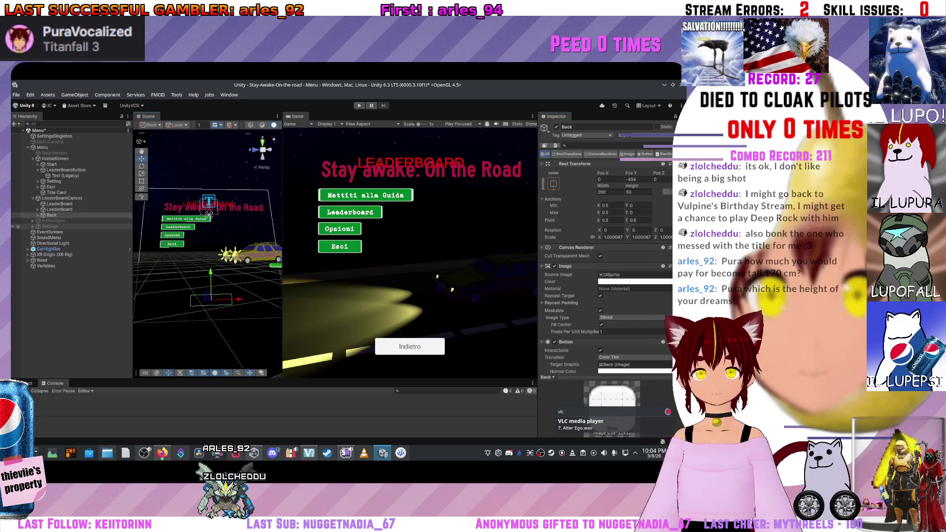
Step: Save the Menu scene and deactivate LeaderBoardCanvas again
key("ctrl+s")
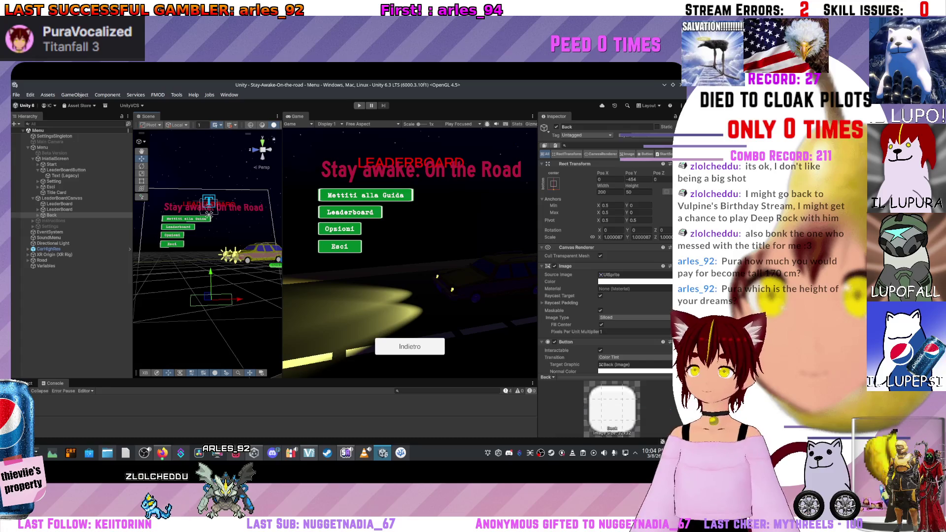
left_click(61, 198)
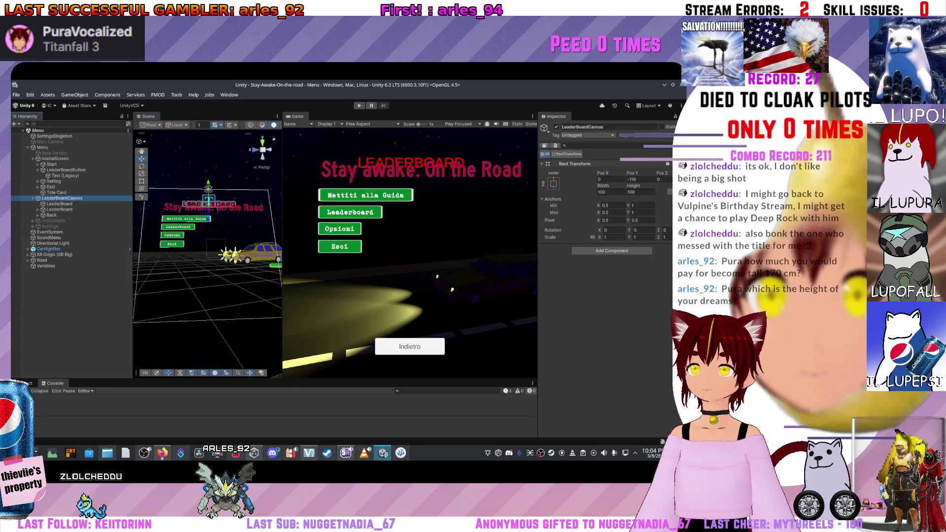
key("alt+shift+a")
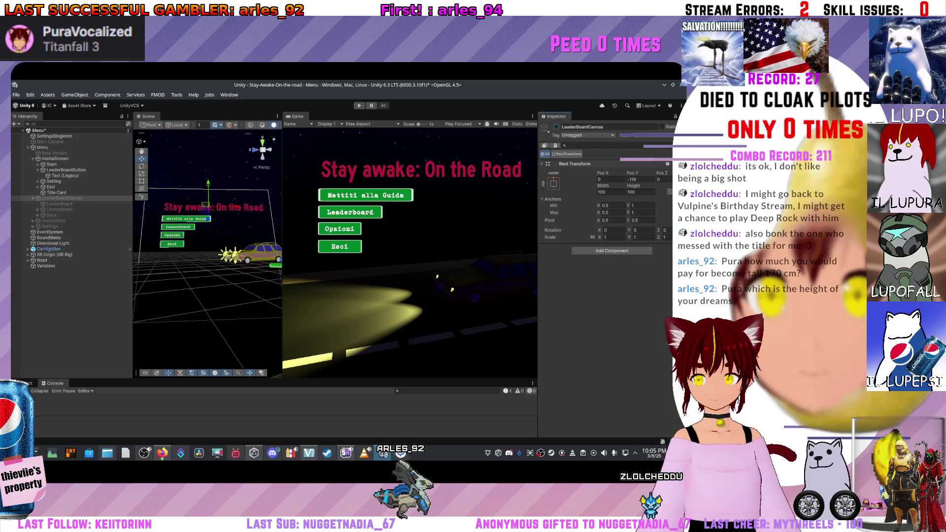
Step: Orbit the Scene view around the menu and inspect the InitialScreen panel
scroll(207, 221, "up", 2)
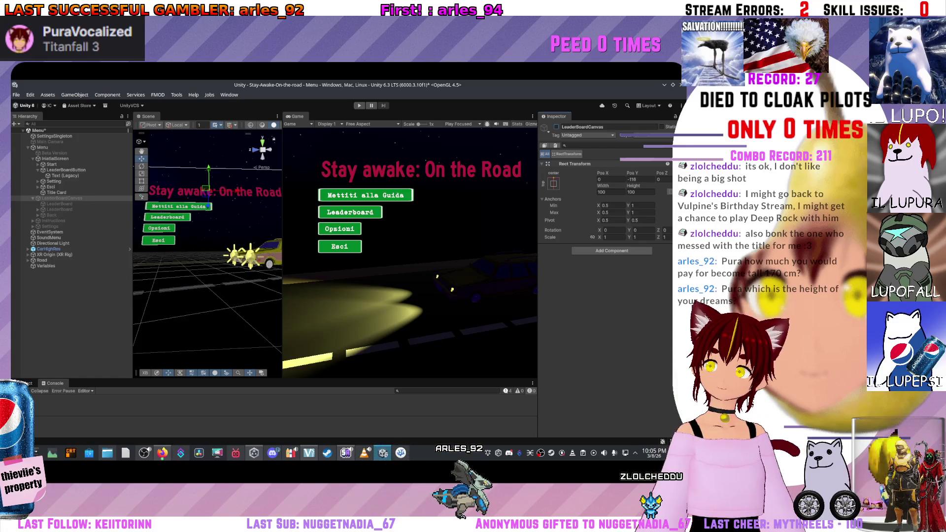
scroll(207, 247, "up", 3)
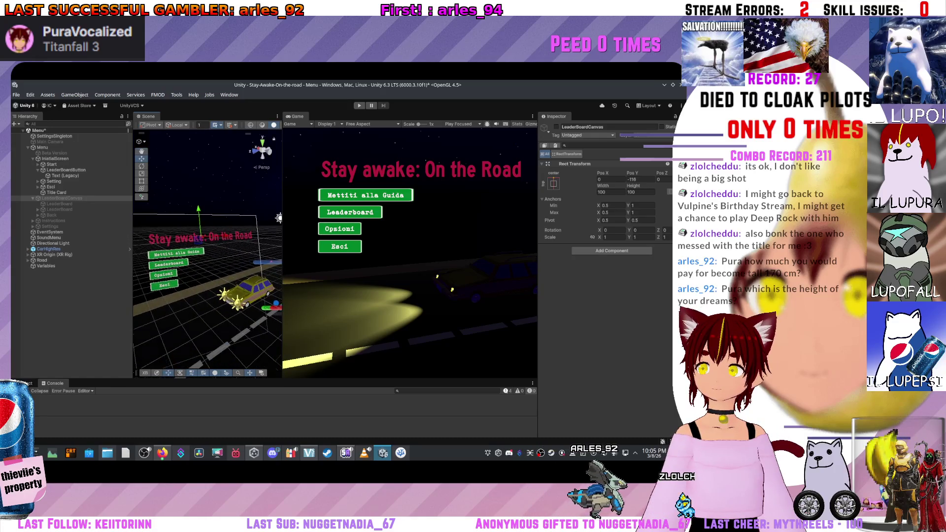
scroll(207, 246, "down", 4)
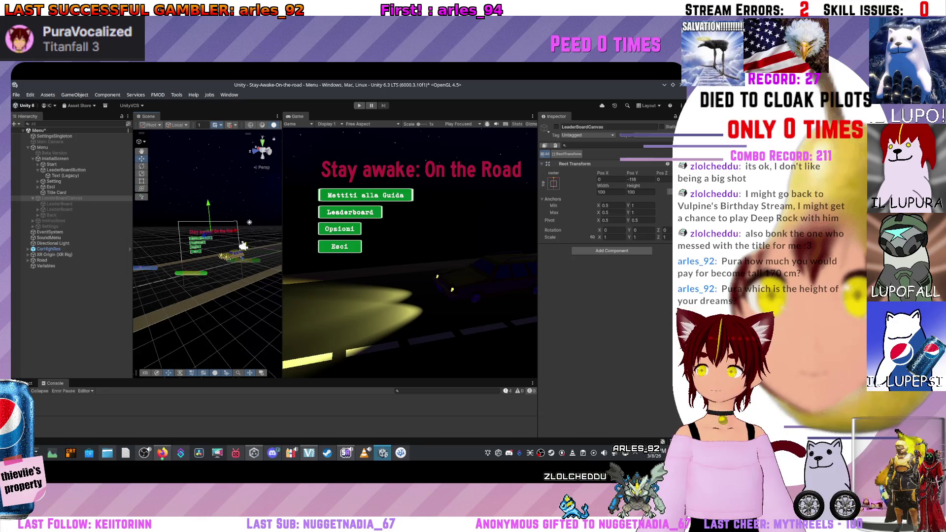
mouse_move(207, 246)
left_mouse_down()
mouse_move(237, 247)
mouse_move(210, 246)
mouse_move(222, 246)
left_mouse_up()
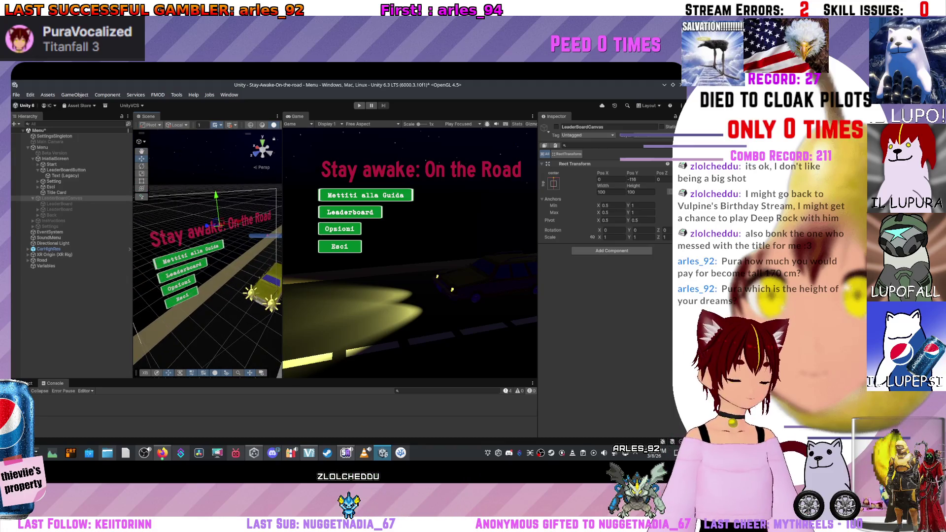
left_click_drag(206, 276, 221, 276)
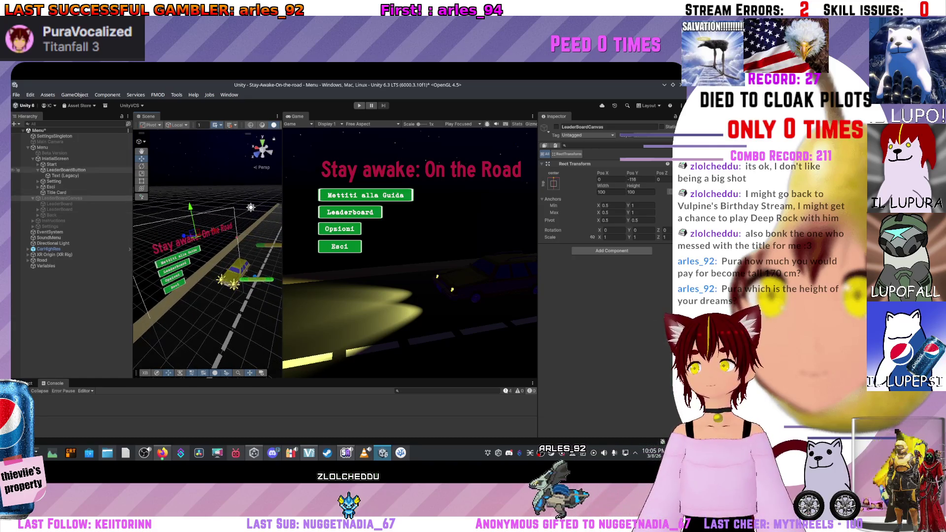
left_click(56, 158)
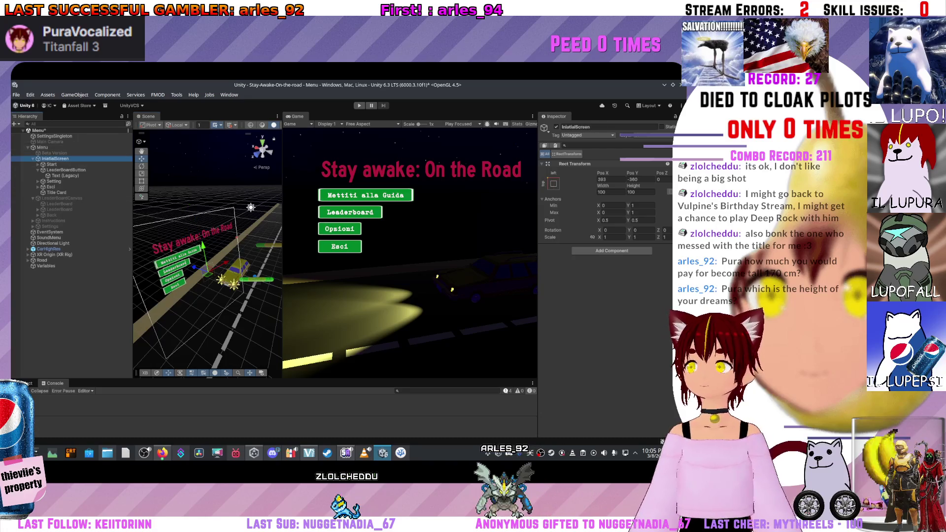
scroll(207, 276, "up", 5)
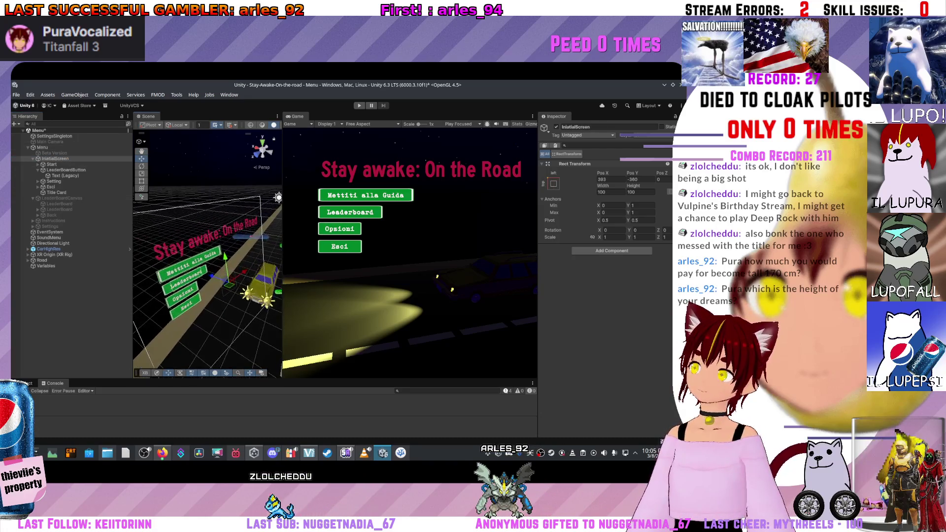
scroll(207, 276, "down", 5)
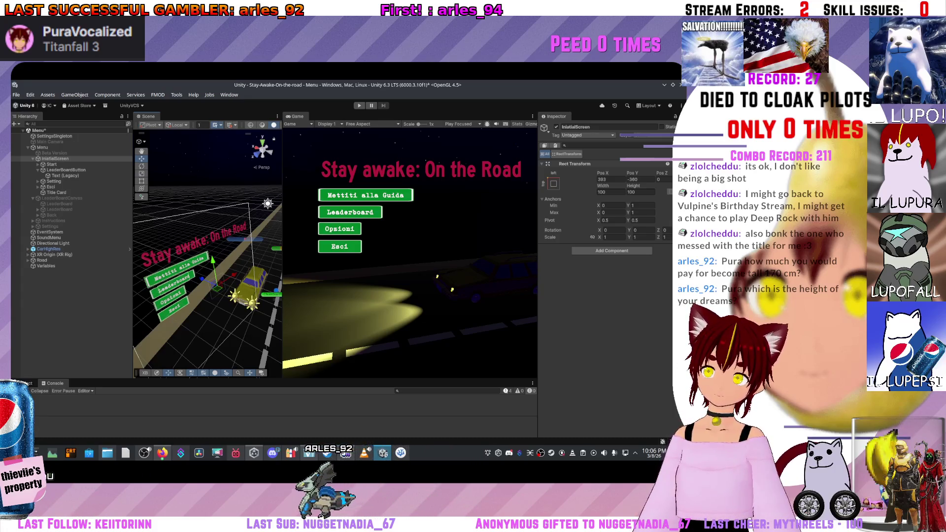
Step: Inspect LeaderBoardCanvas, then show a taller Project panel with the Assets/Scripts folder
left_click(61, 198)
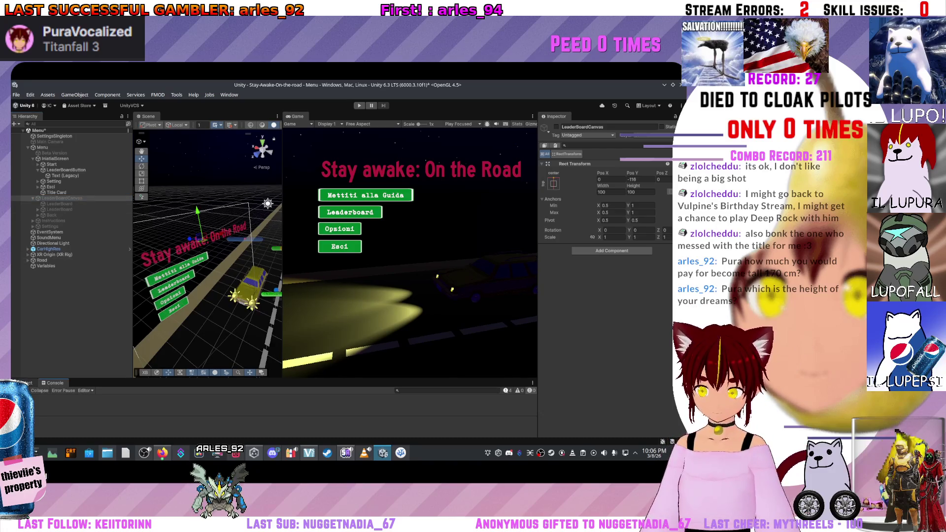
left_click(27, 383)
left_click_drag(276, 379, 276, 284)
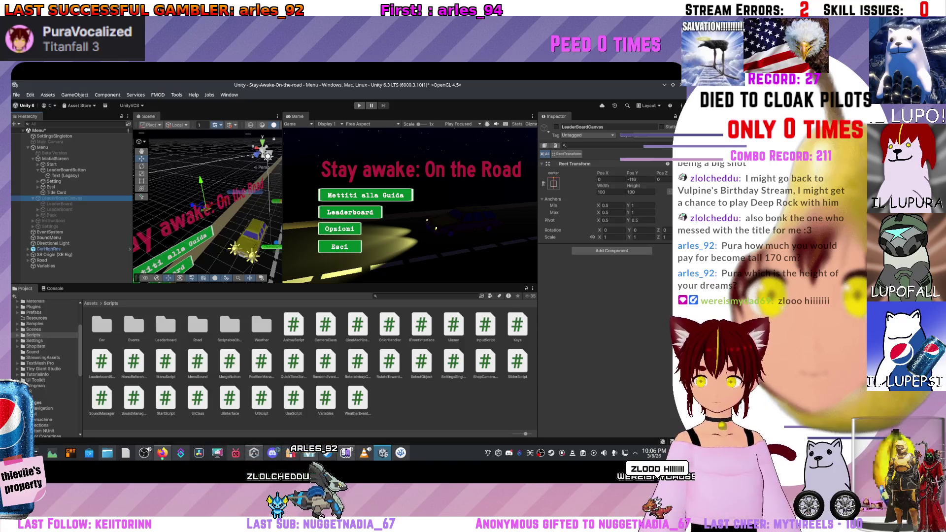
Step: Open test_road from Assets > Scenes, dismissing the save prompt, and expand its UI object
left_click(165, 325)
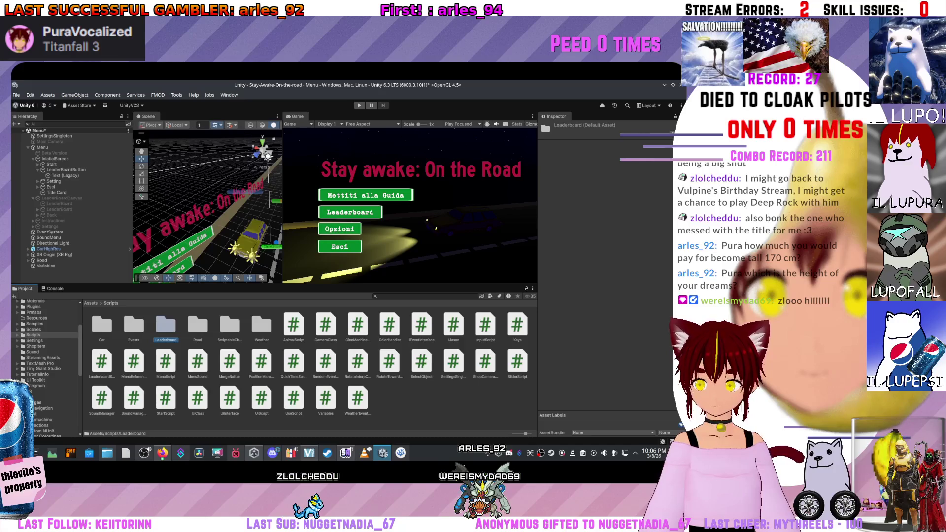
left_click(91, 303)
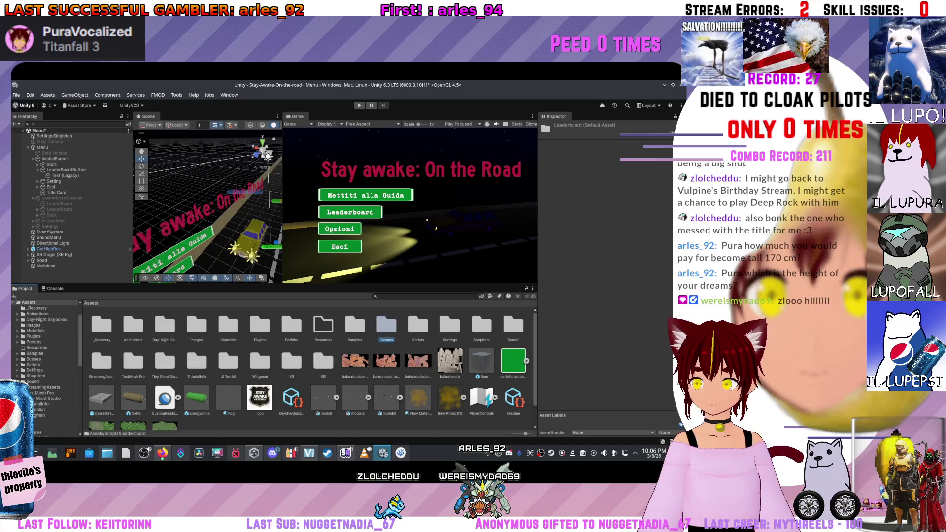
double_click(386, 325)
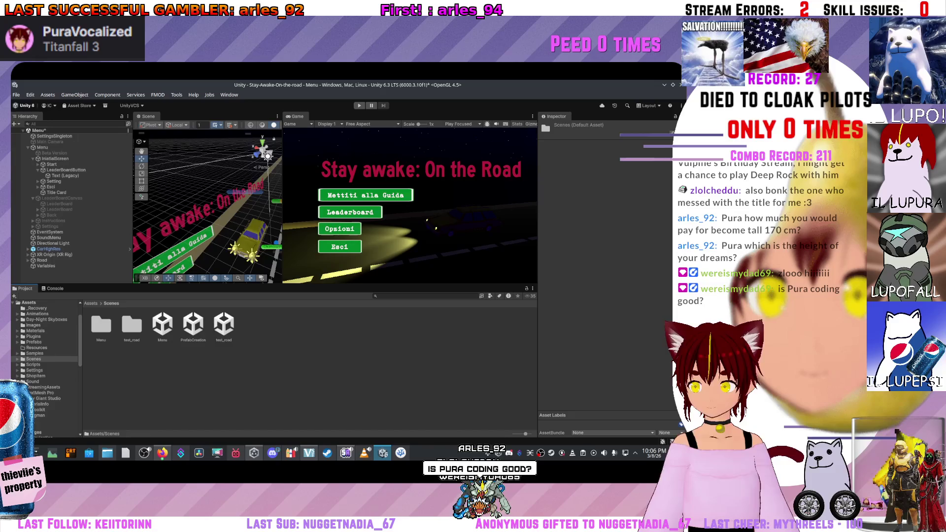
double_click(223, 324)
key("Escape")
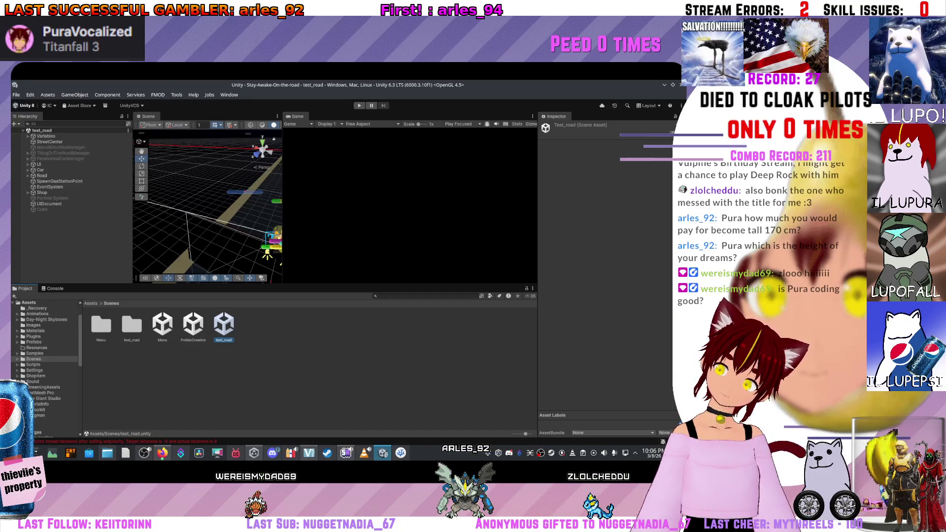
left_click(28, 164)
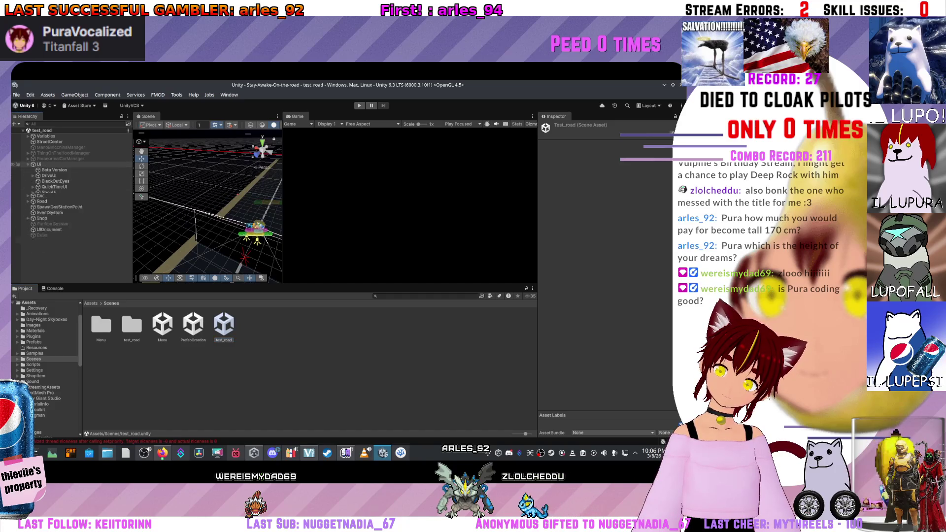
Step: Make the DriveUI panel active
left_click(49, 175)
left_click(54, 170)
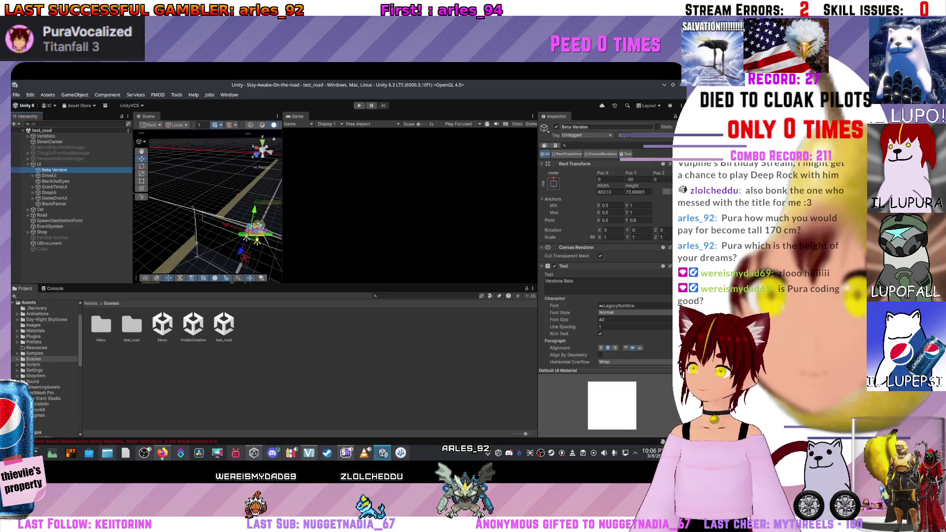
left_click(48, 175)
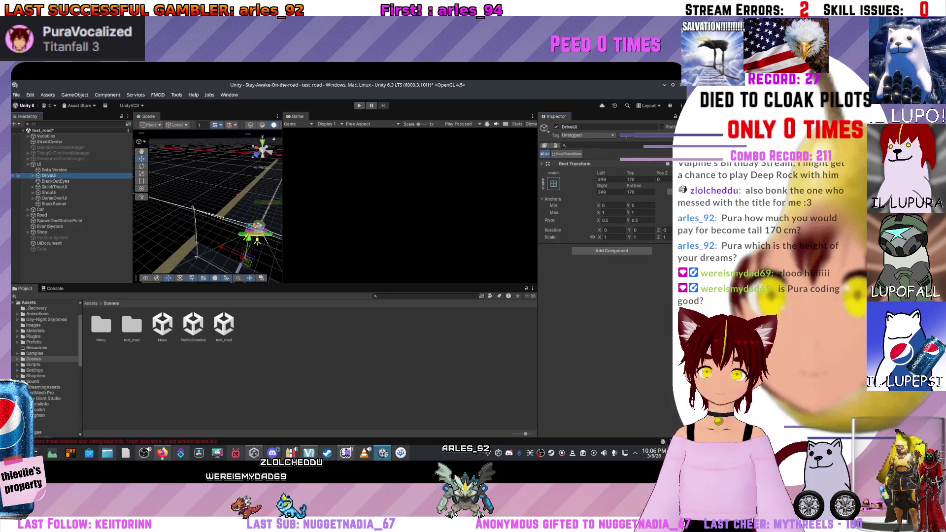
key("alt+shift+a")
Step: Expand GameOverUI and inspect its background Image, score text and Riprova button
left_click(54, 198)
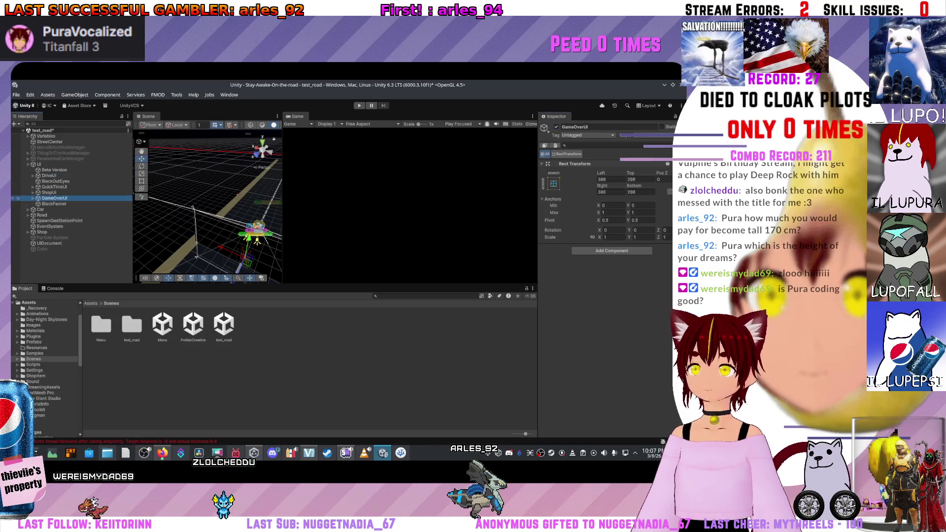
key("Right")
left_click(53, 204)
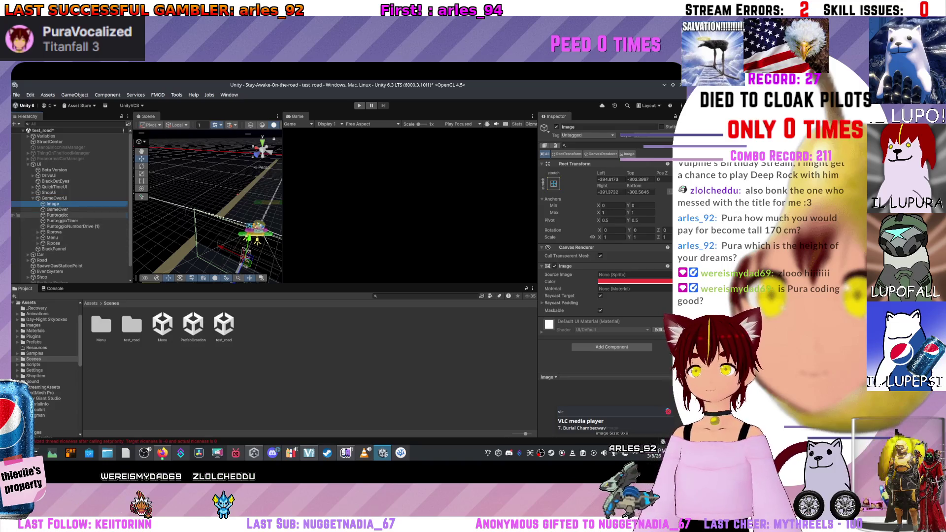
left_click(57, 215)
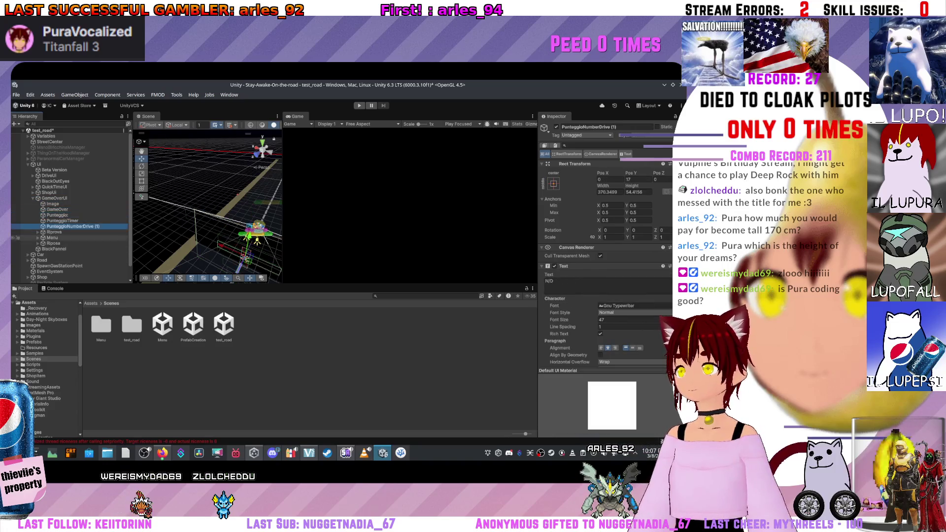
left_click(17, 243)
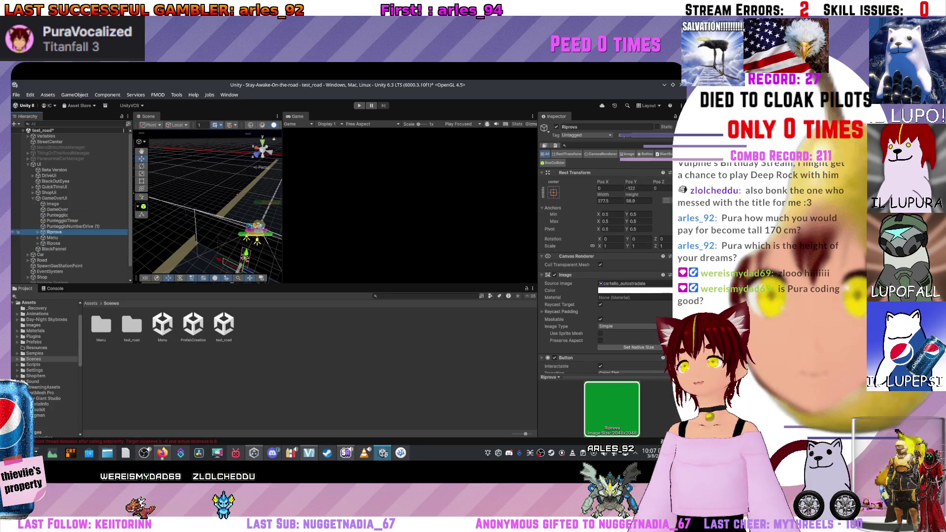
scroll(606, 236, "down", 10)
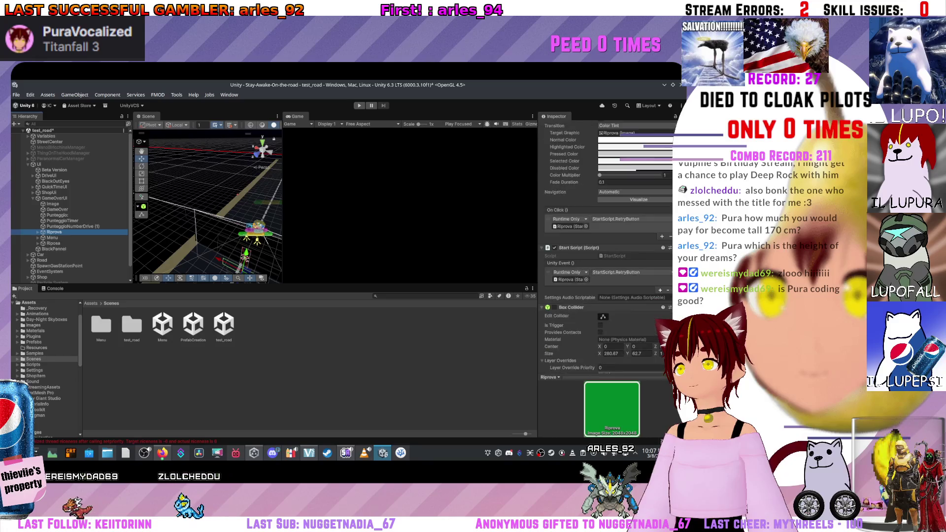
scroll(605, 236, "up", 2)
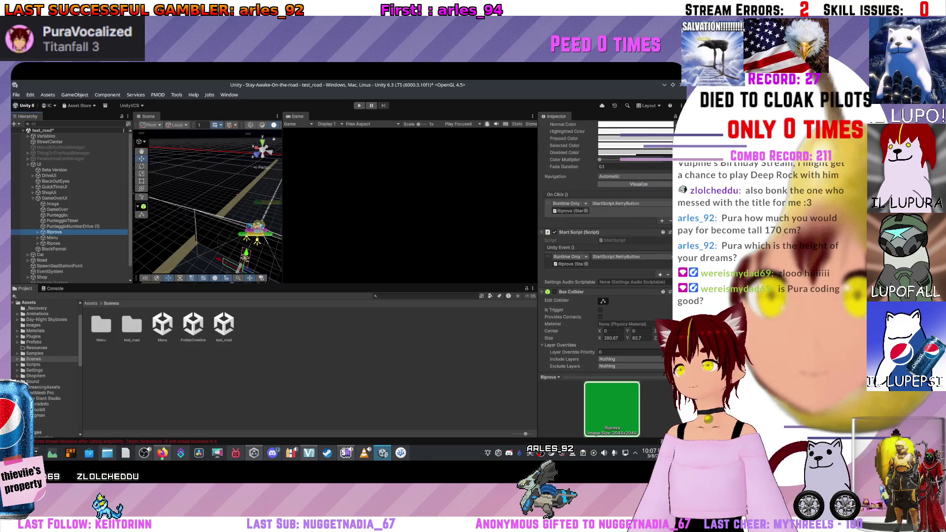
left_click(52, 237)
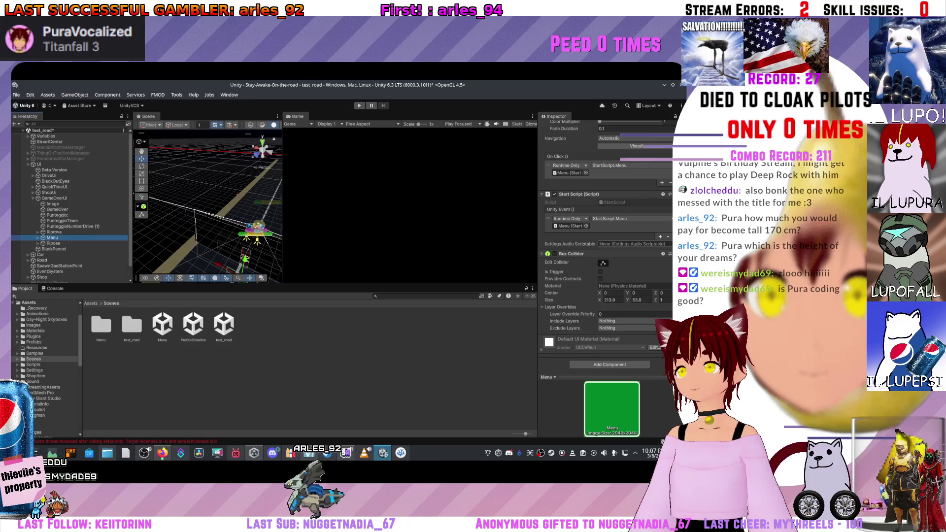
scroll(606, 222, "up", 5)
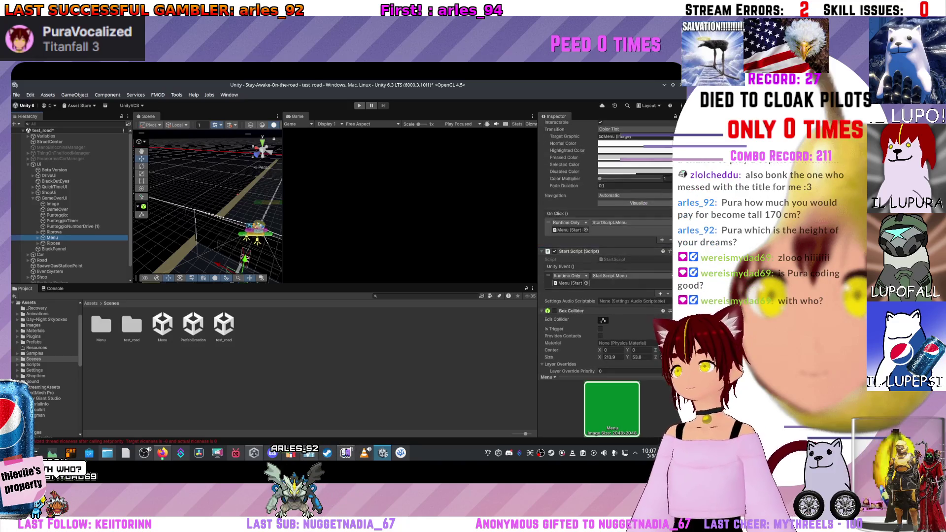
scroll(605, 246, "down", 2)
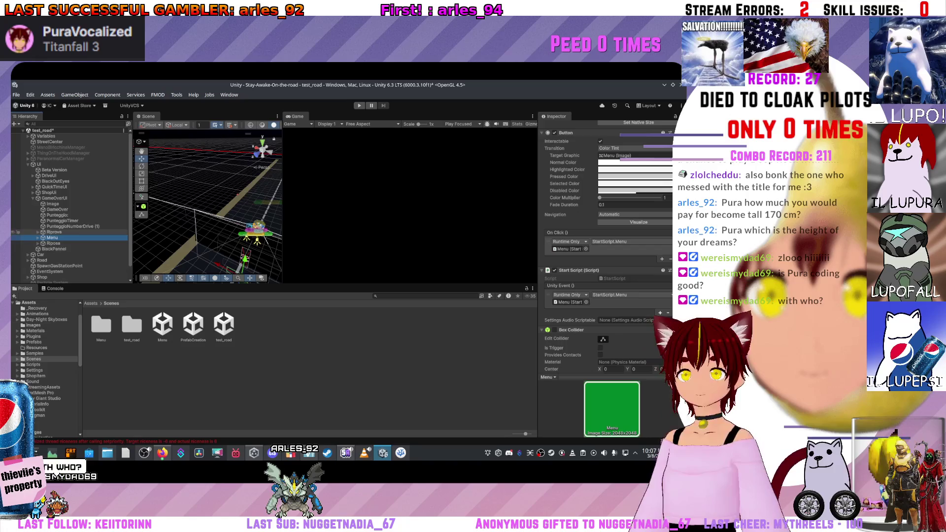
scroll(606, 246, "down", 3)
left_click(53, 243)
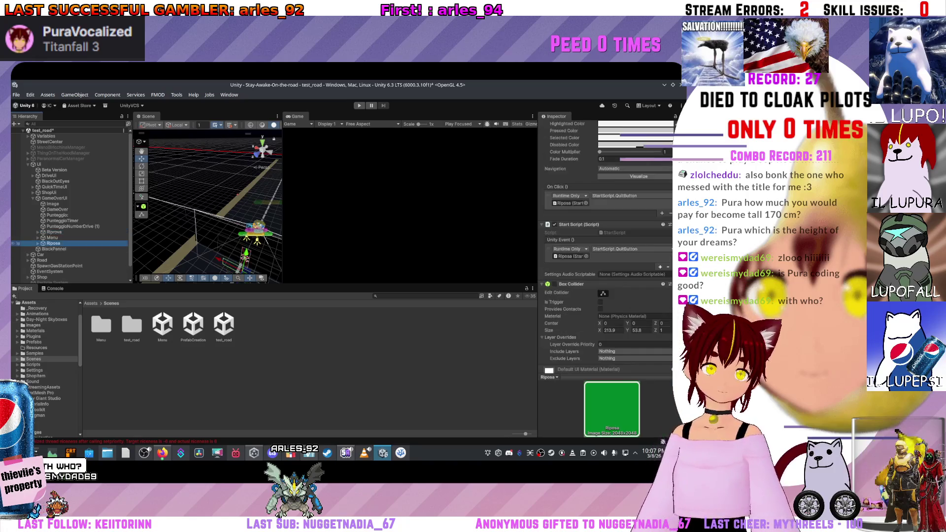
scroll(606, 246, "down", 1)
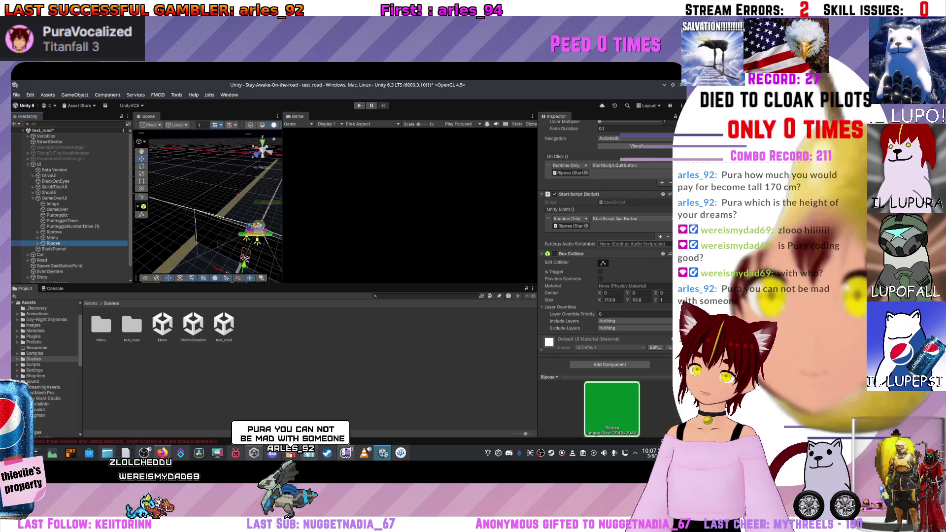
left_click(53, 232)
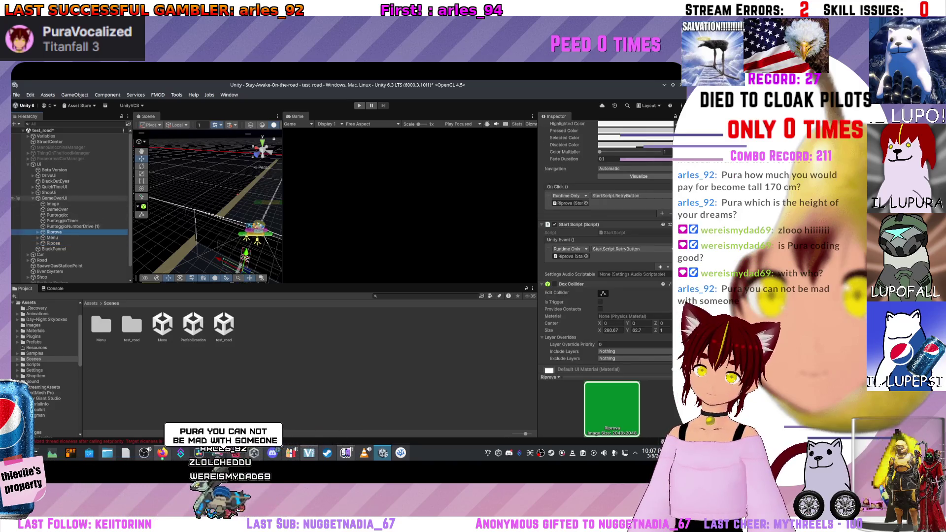
left_click(38, 164)
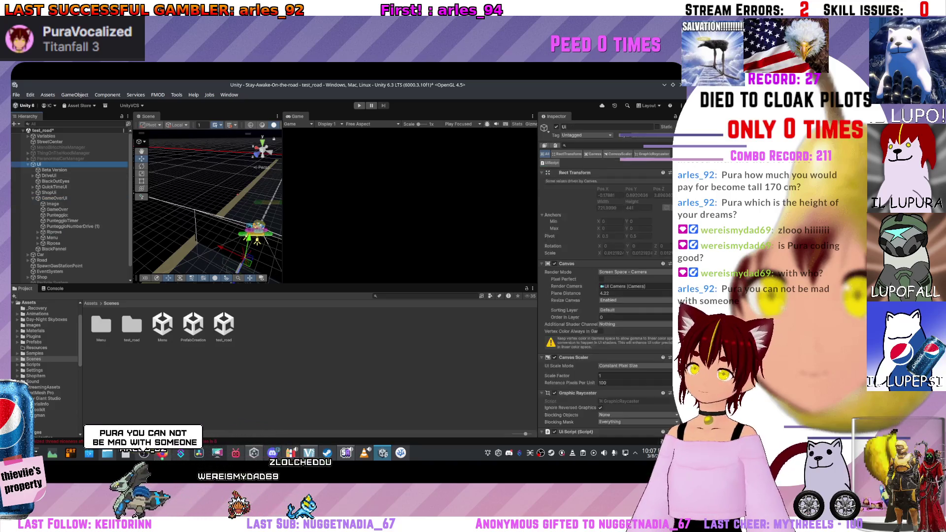
scroll(606, 276, "down", 5)
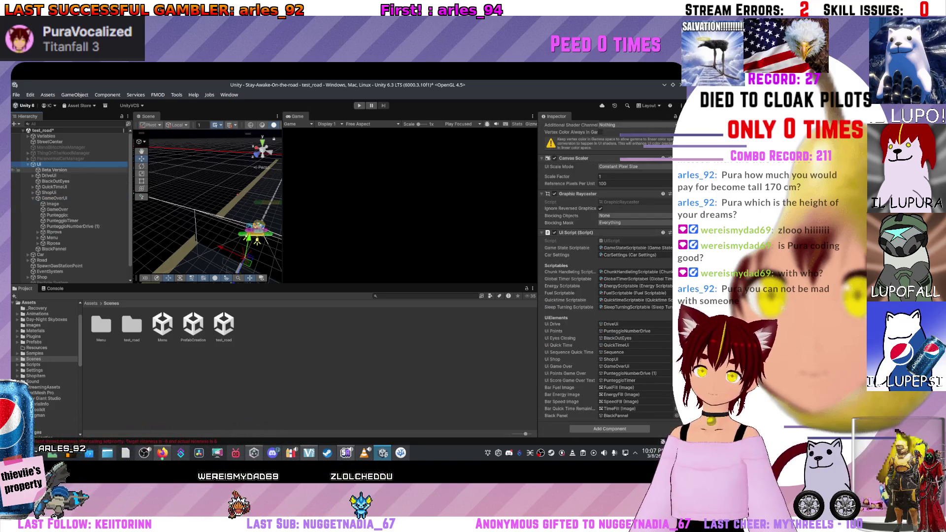
left_click(54, 170)
scroll(606, 237, "up", 2)
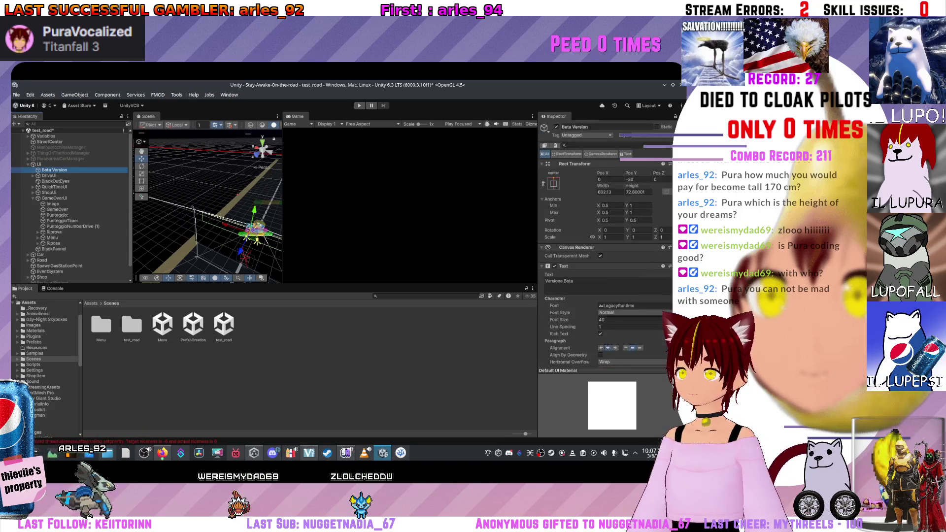
key("Down")
key("Down")
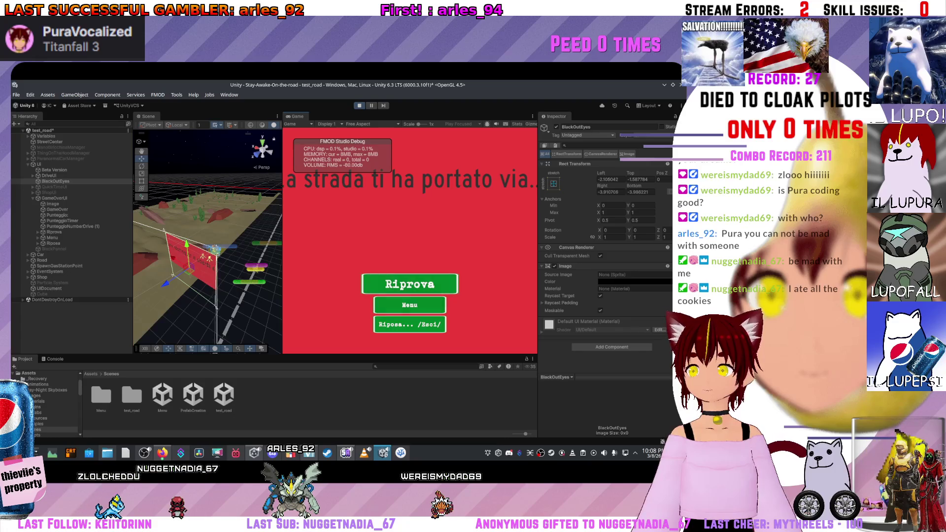
Step: Retry with Riprova, drive again from the main menu to game over, then exit Play mode
left_click(410, 284)
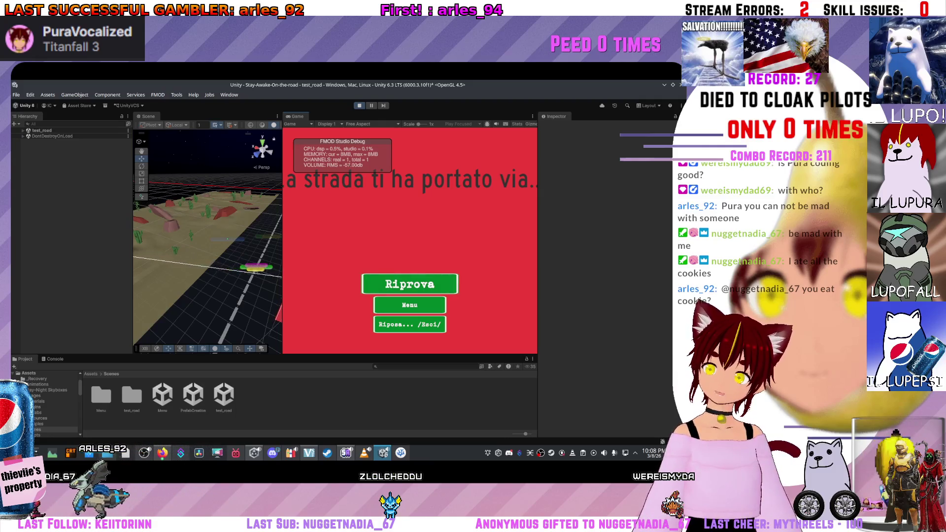
mouse_move(286, 356)
left_mouse_down()
mouse_move(286, 419)
mouse_move(286, 340)
left_mouse_up()
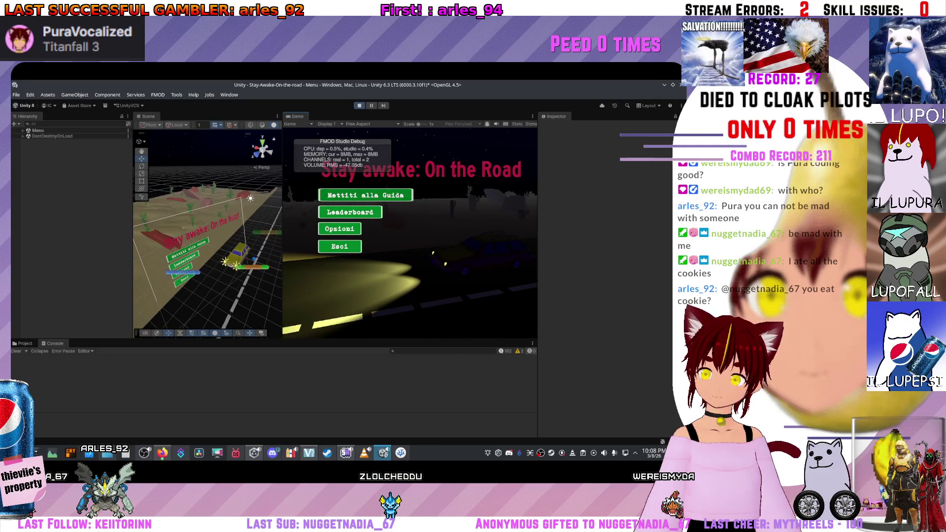
key("Return")
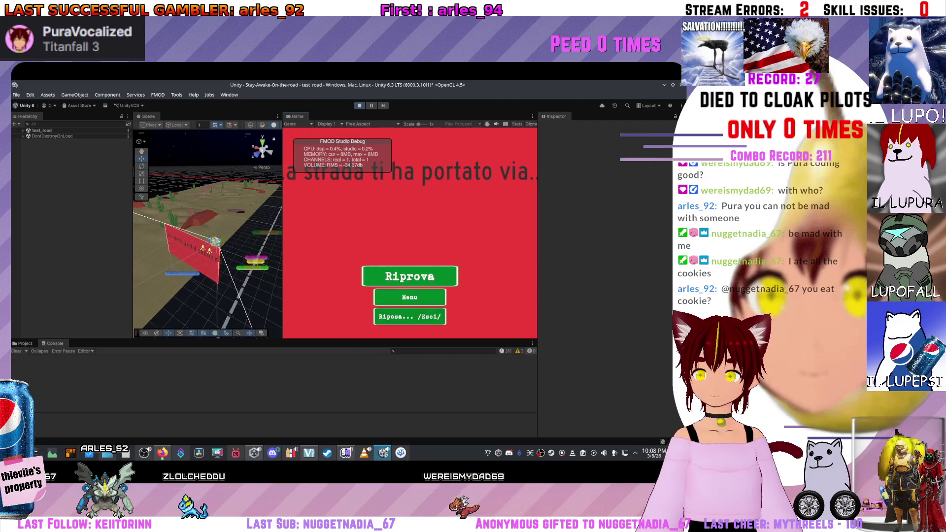
key("ctrl+p")
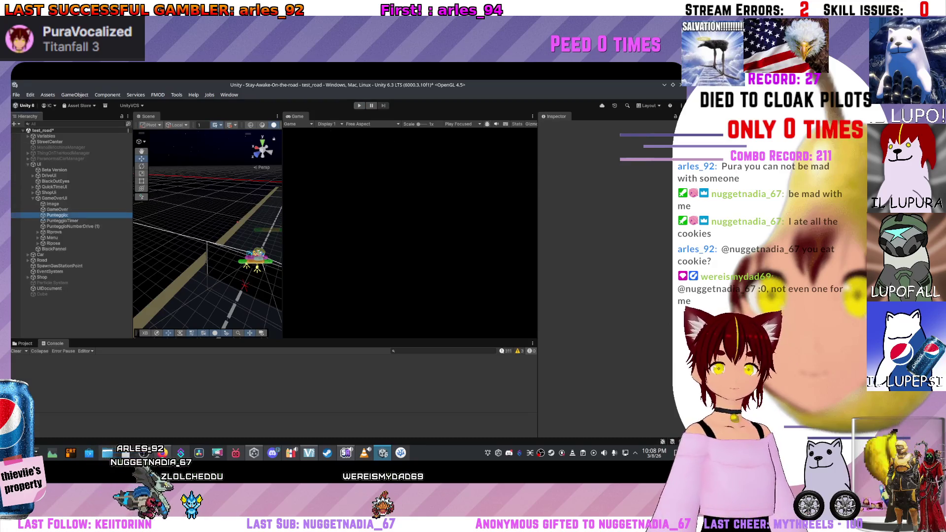
Step: Deactivate the QuickTimeUI and BlackOutEyes objects
left_click(55, 198)
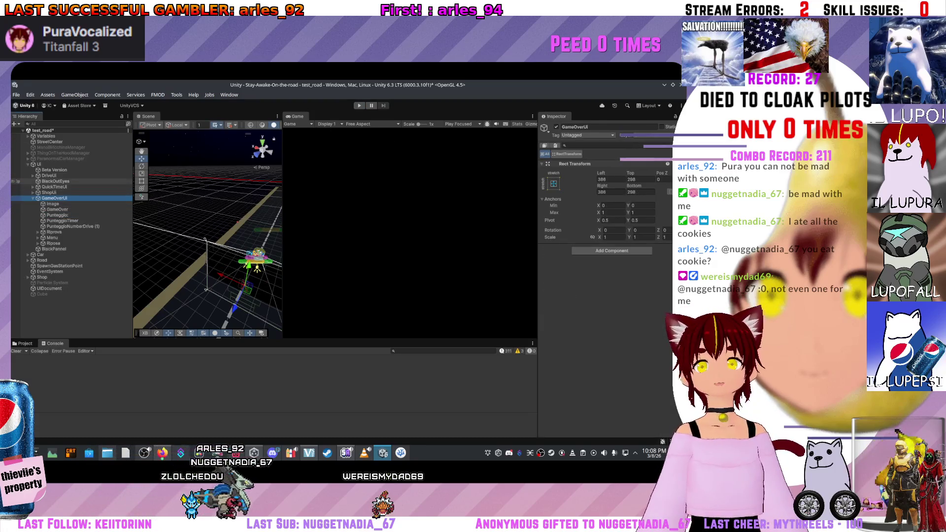
left_click(49, 192)
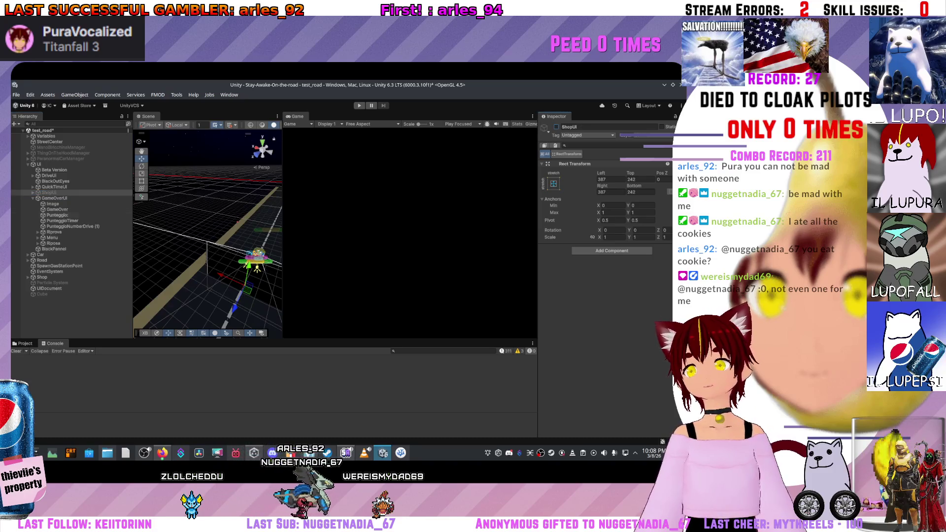
left_click(54, 186)
left_click(556, 126)
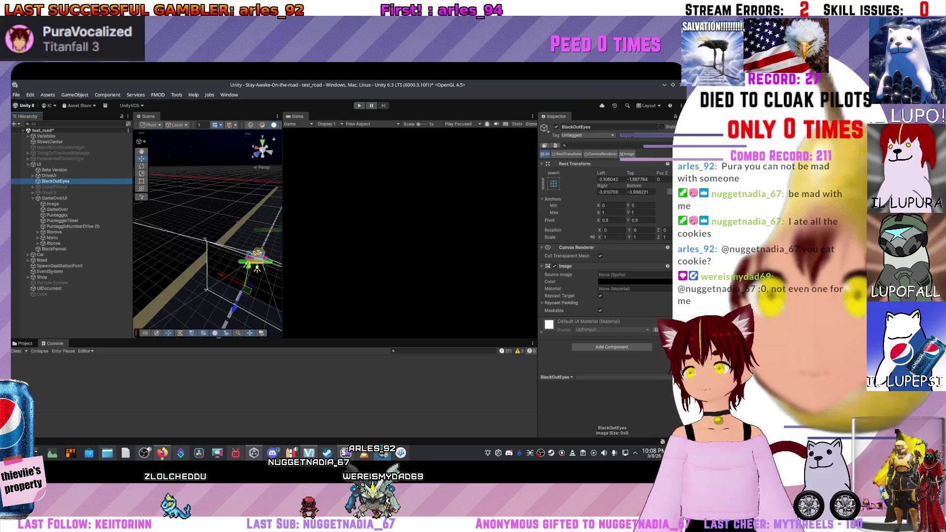
left_click(556, 127)
Step: Deactivate Beta Version and BlackPannel, then frame BlackPannel in the Scene view
left_click(54, 170)
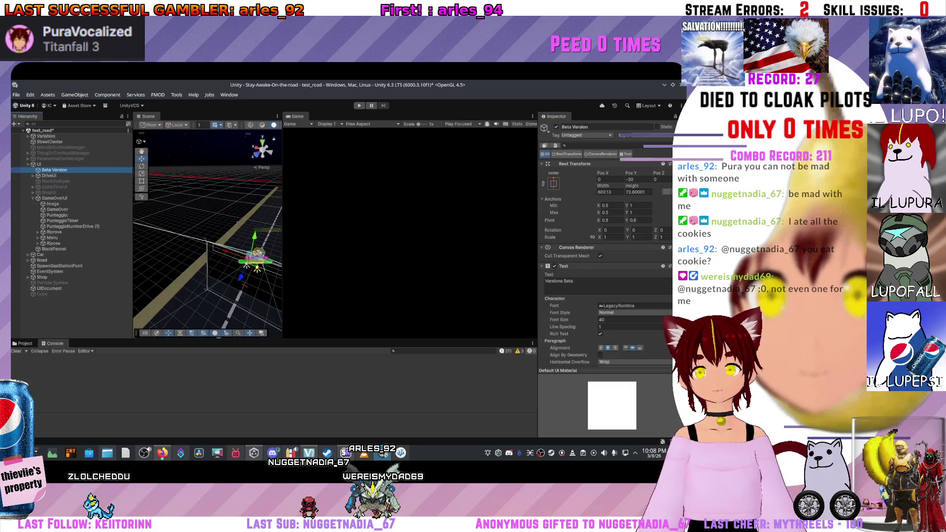
left_click(556, 127)
left_click(49, 175)
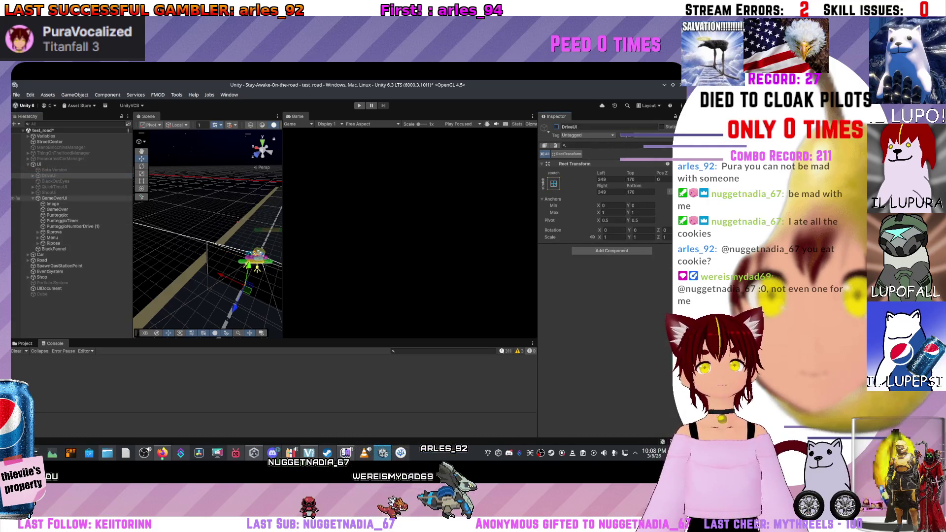
left_click(53, 249)
left_click(556, 126)
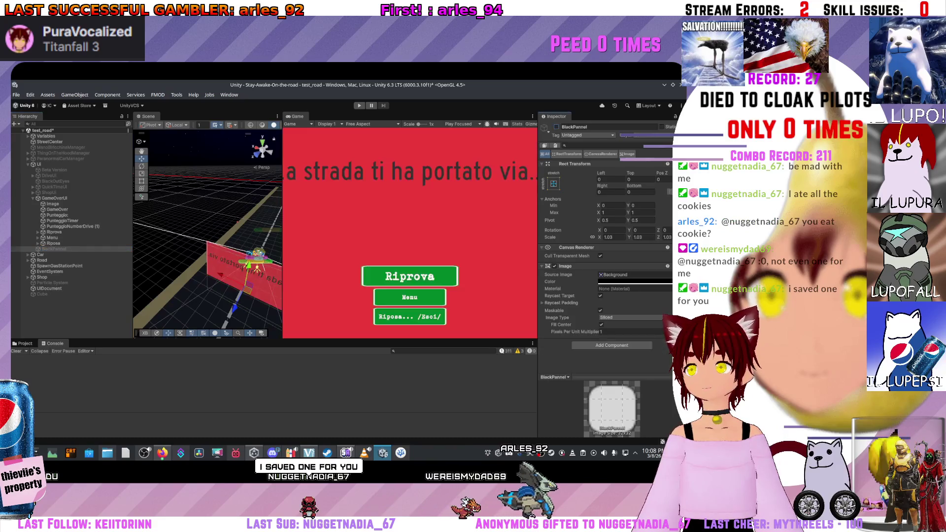
key("f")
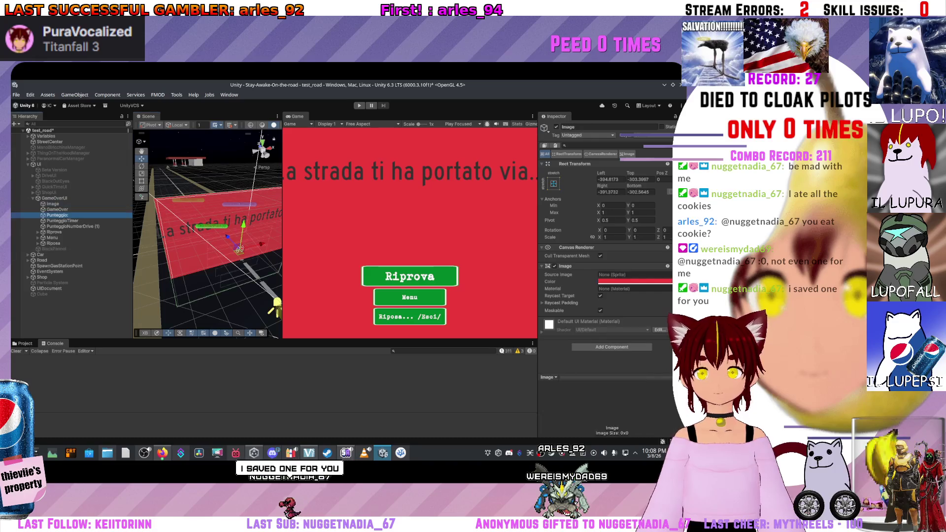
Step: Inspect the Punteggio texts, trying PunteggioTimer font size 221 and reverting it to 47
left_click(57, 215)
left_click(63, 221)
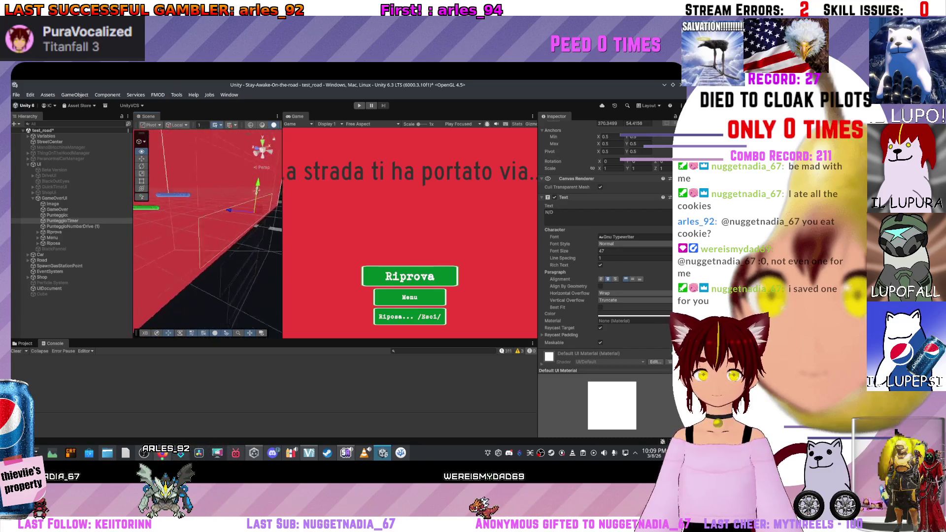
left_click(63, 220)
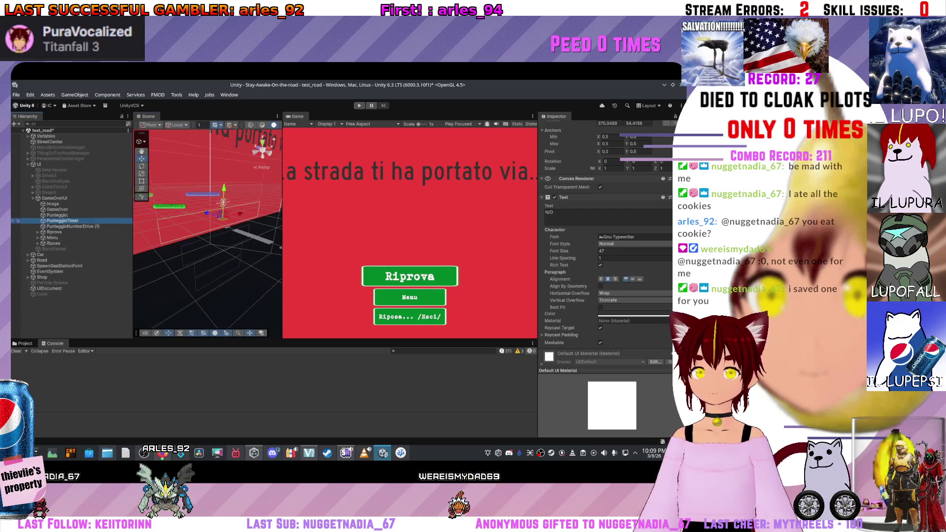
scroll(606, 246, "down", 2)
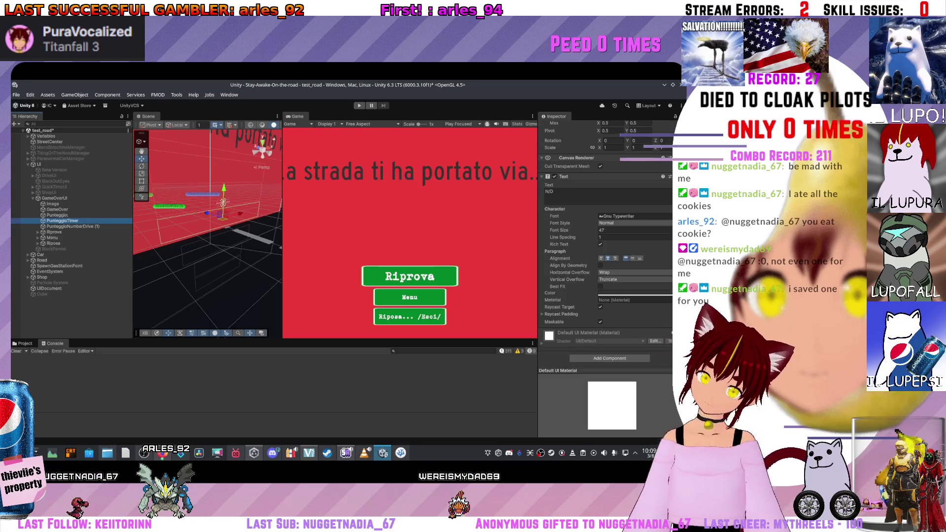
scroll(606, 236, "up", 2)
left_click(634, 249)
type("221")
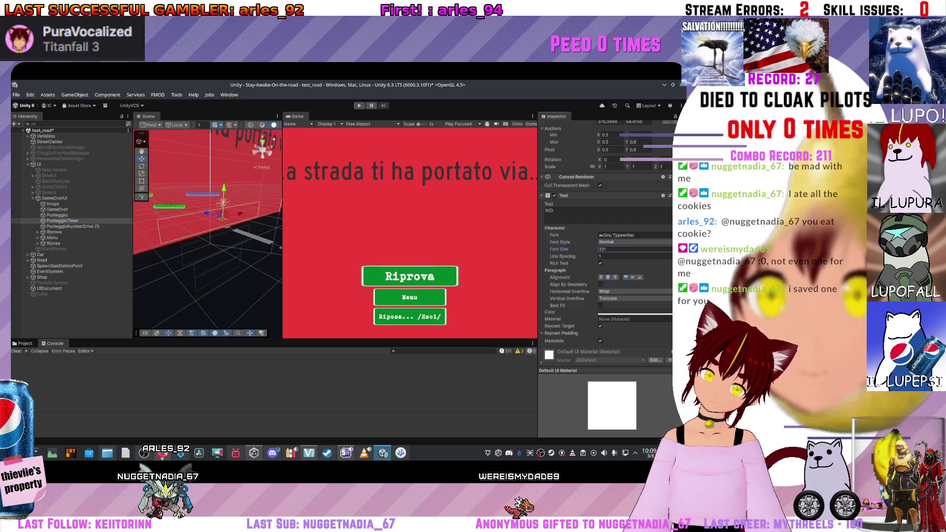
key("ctrl+z")
left_click(549, 221)
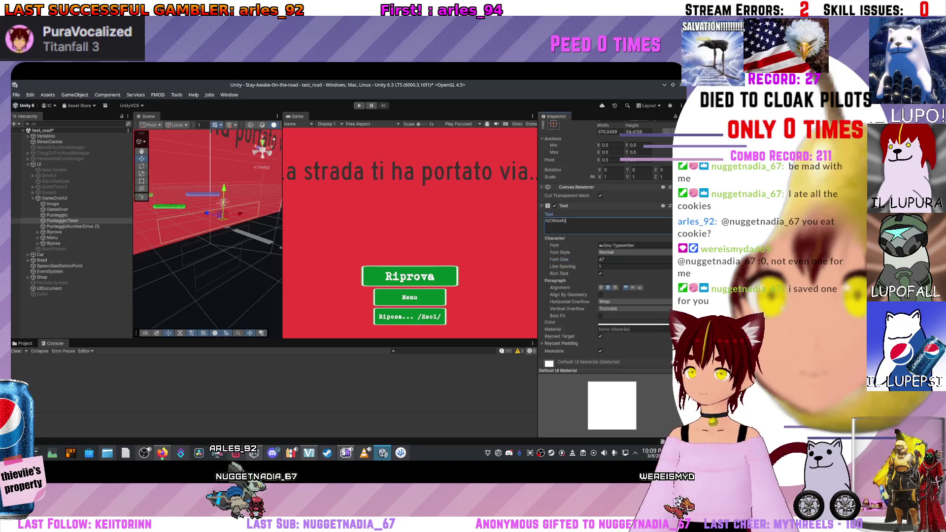
scroll(606, 237, "down", 3)
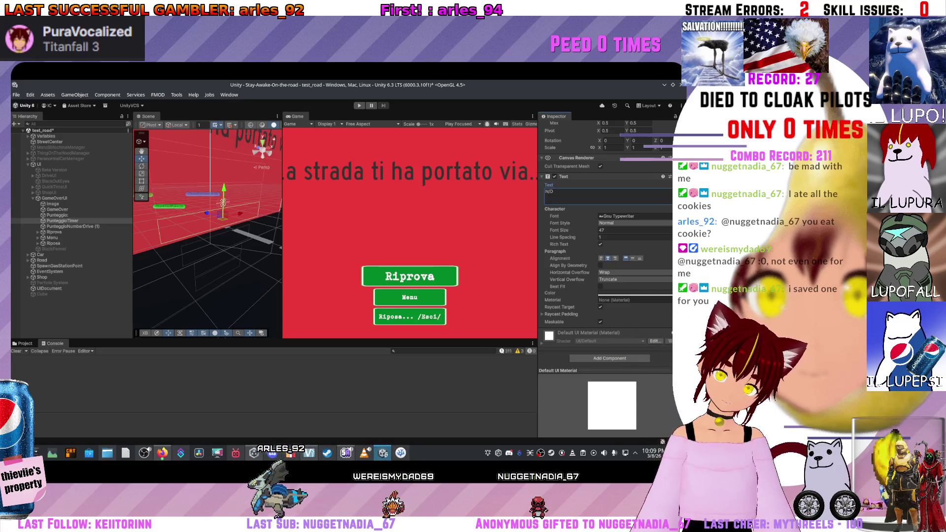
Step: Deactivate the red Image panel under GameOverUI so the road shows behind the buttons
left_click(223, 202)
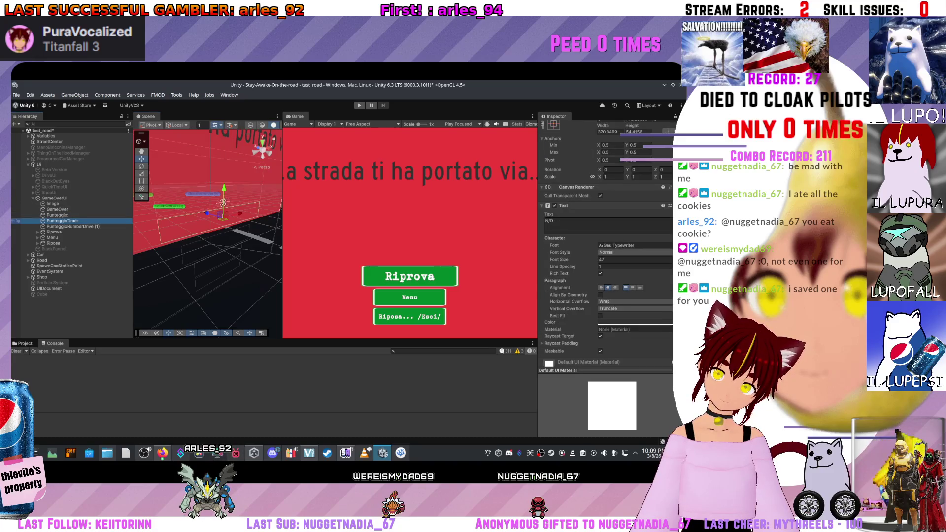
mouse_move(223, 202)
left_mouse_down()
mouse_move(202, 160)
mouse_move(237, 214)
left_mouse_up()
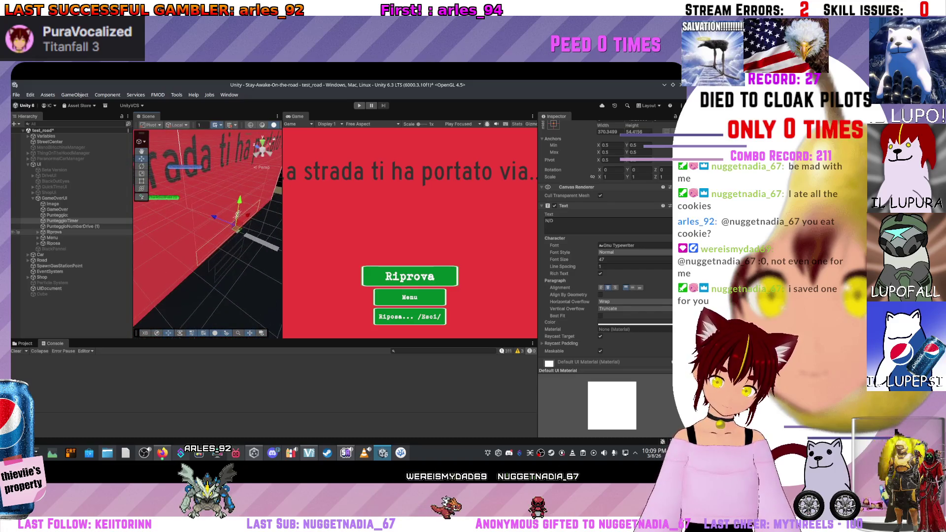
left_click(17, 203)
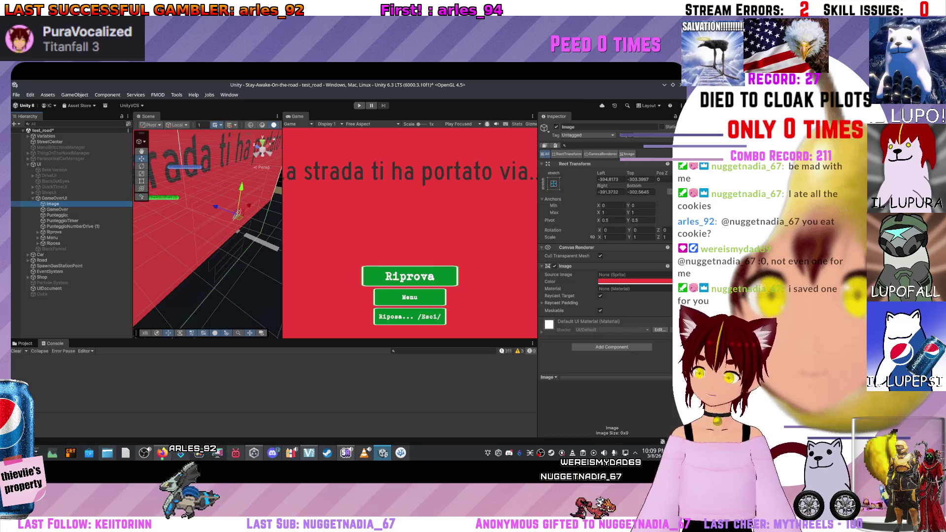
key("alt+shift+a")
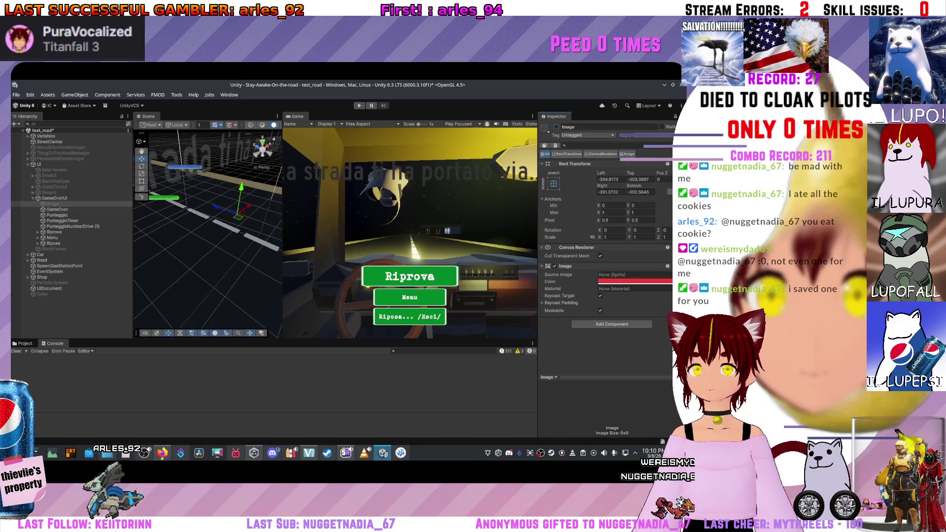
left_click(17, 221)
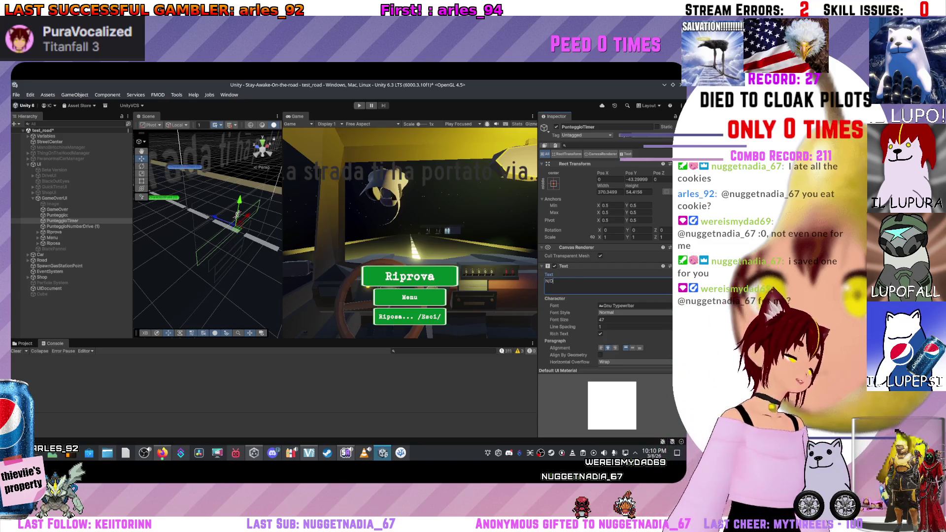
scroll(605, 247, "down", 4)
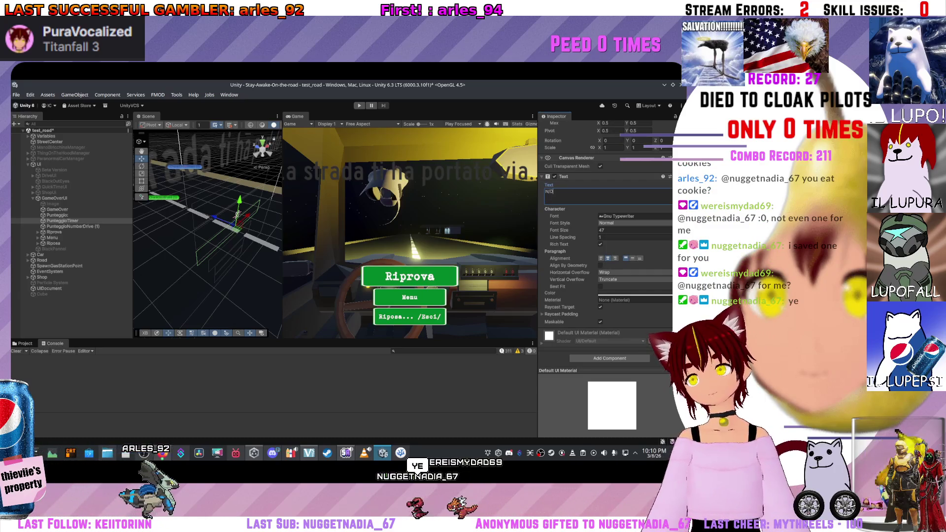
left_click(53, 204)
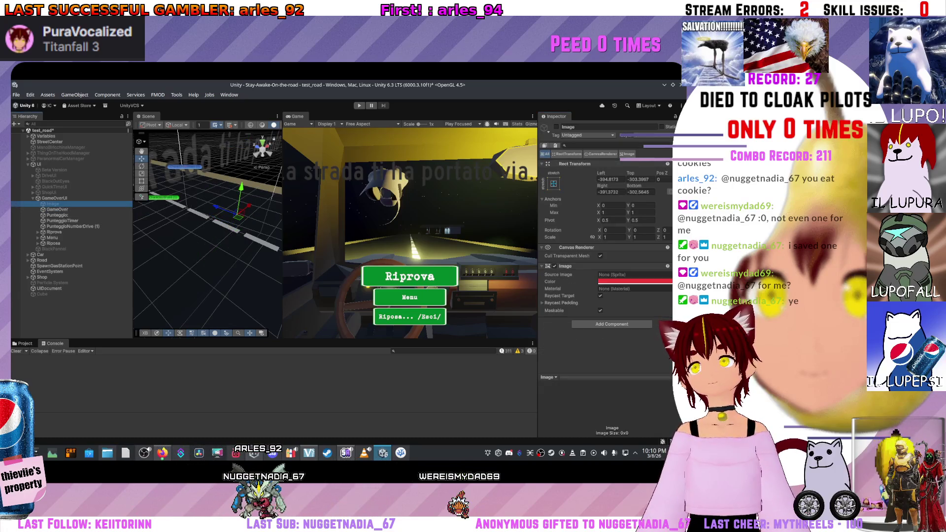
Step: Inspect the PunteggioNumberDrive (1) and PunteggioTimer text objects in the Inspector
left_click(238, 213)
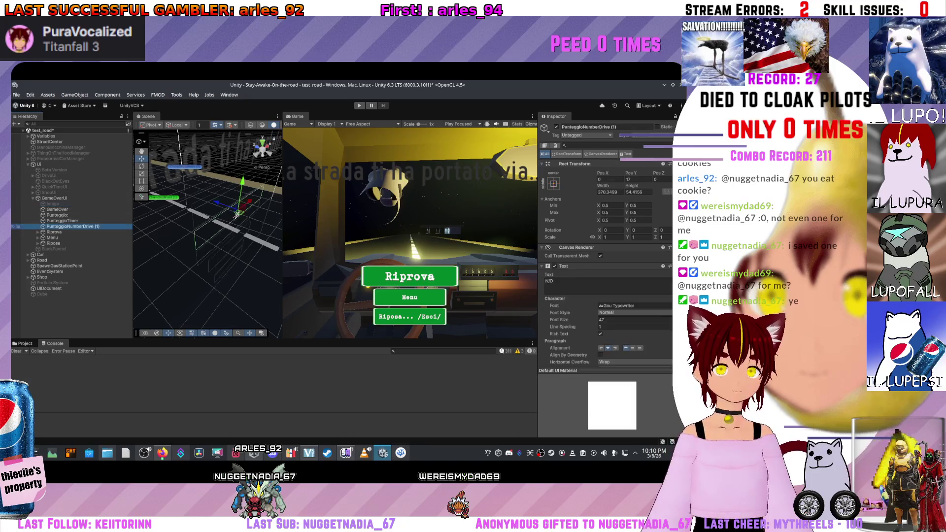
scroll(606, 246, "down", 3)
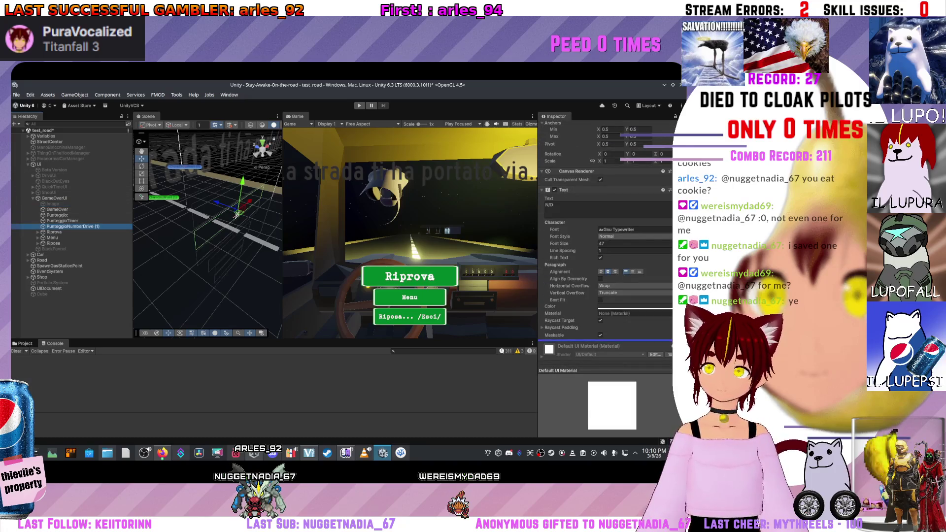
scroll(606, 246, "down", 1)
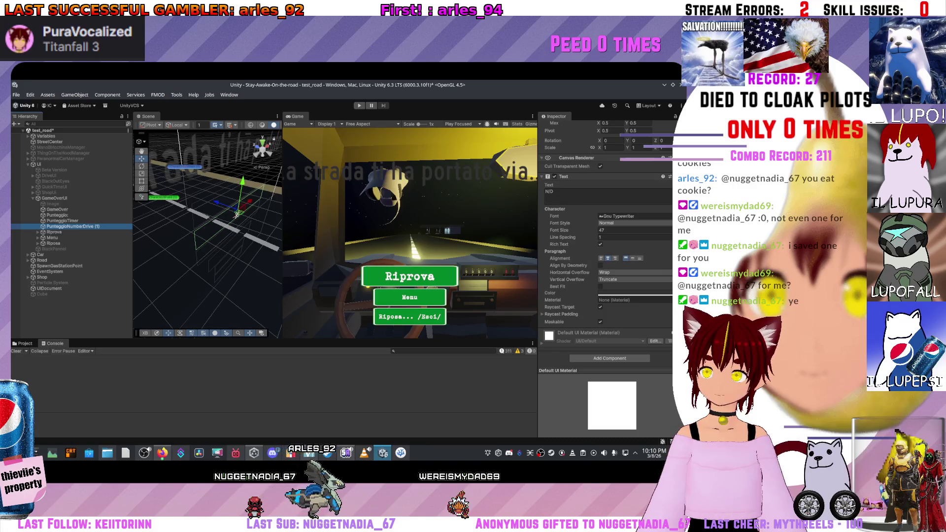
scroll(606, 246, "up", 3)
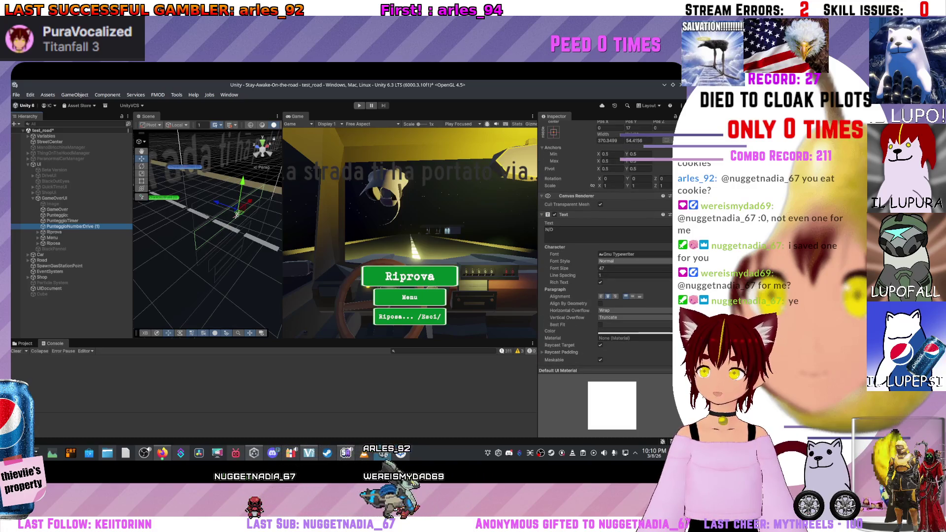
scroll(626, 298, "up", 3)
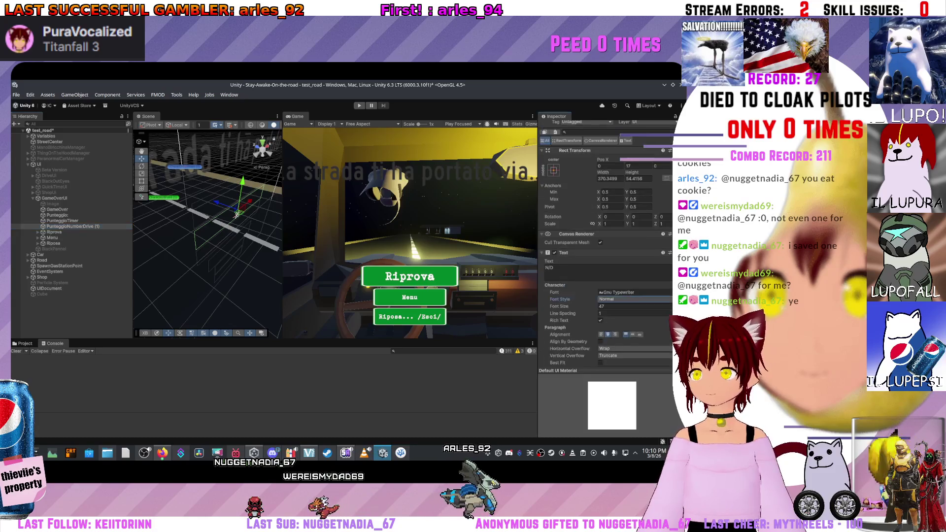
scroll(606, 246, "up", 1)
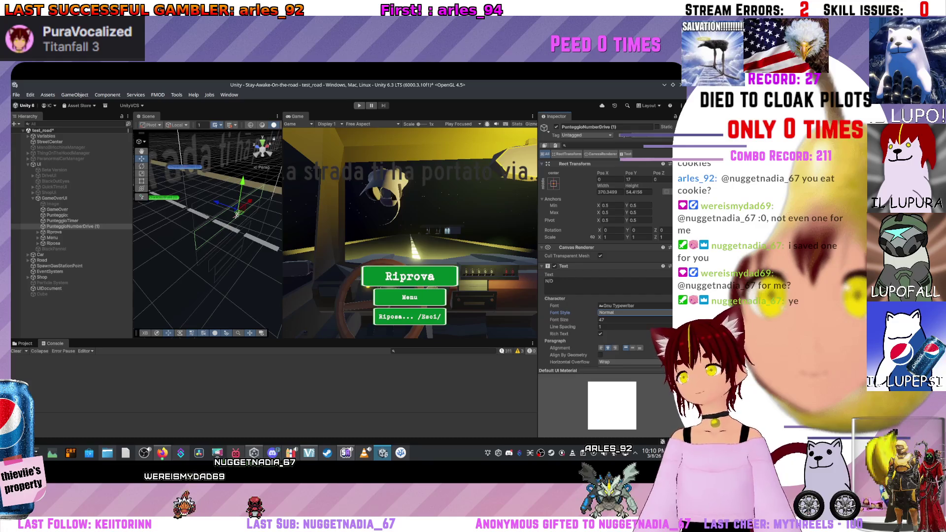
scroll(605, 276, "down", 6)
scroll(606, 246, "up", 5)
scroll(606, 247, "up", 1)
scroll(606, 247, "down", 3)
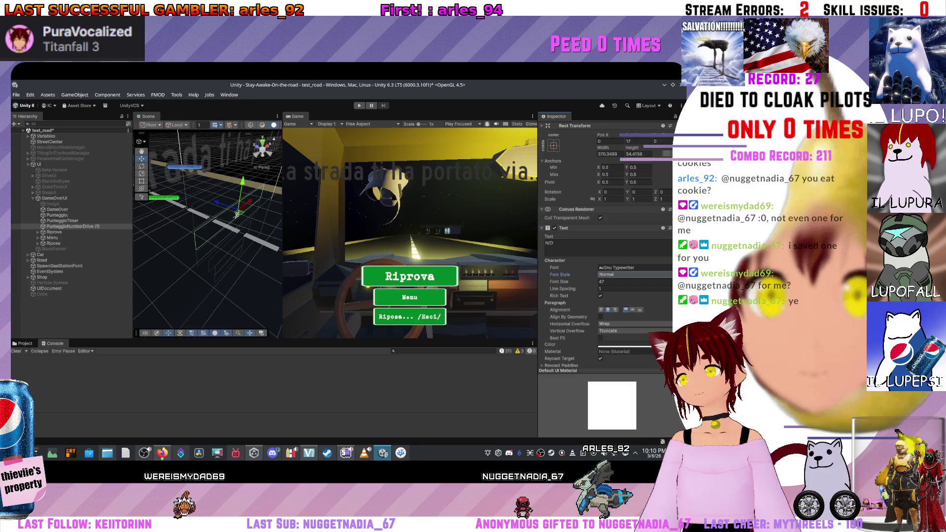
left_click(68, 226)
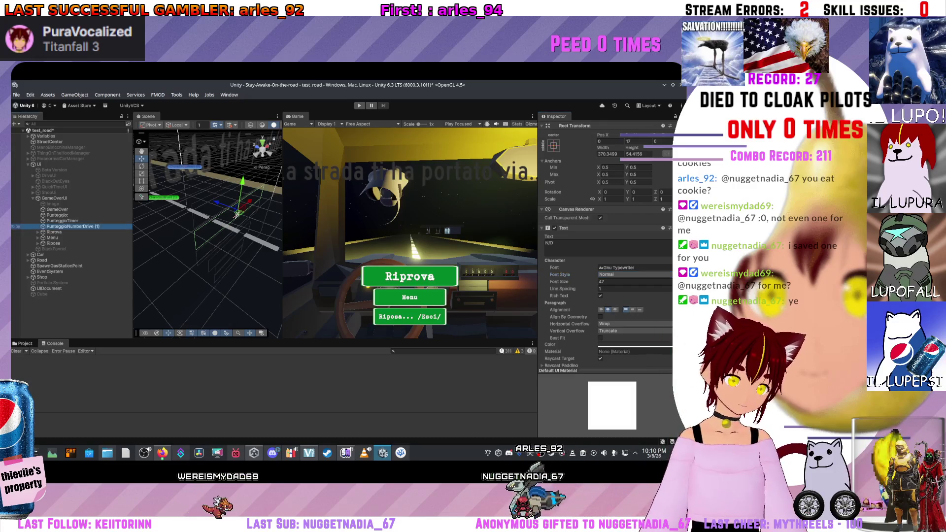
left_click(62, 220)
Step: Set the Punteggio: label's Rect Transform Height to 68.4
double_click(57, 215)
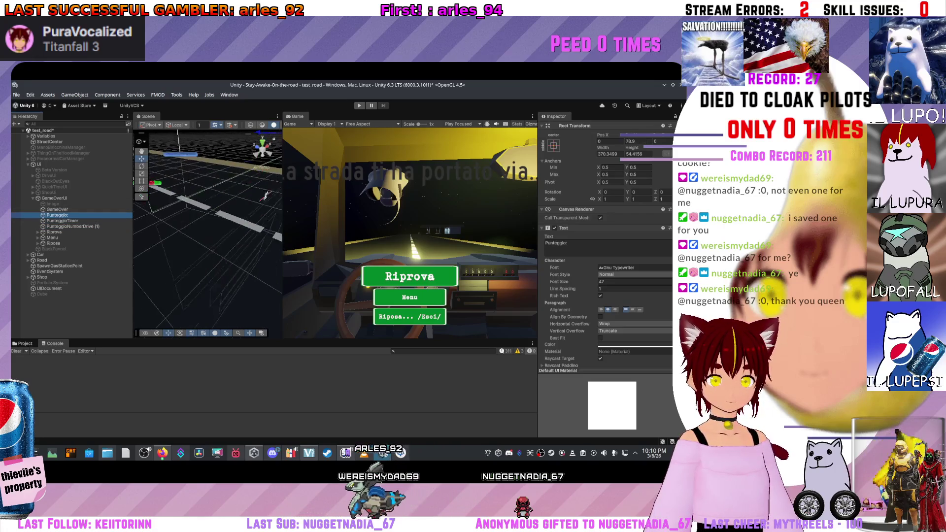
mouse_move(229, 246)
left_mouse_down()
mouse_move(202, 301)
mouse_move(206, 269)
left_mouse_up()
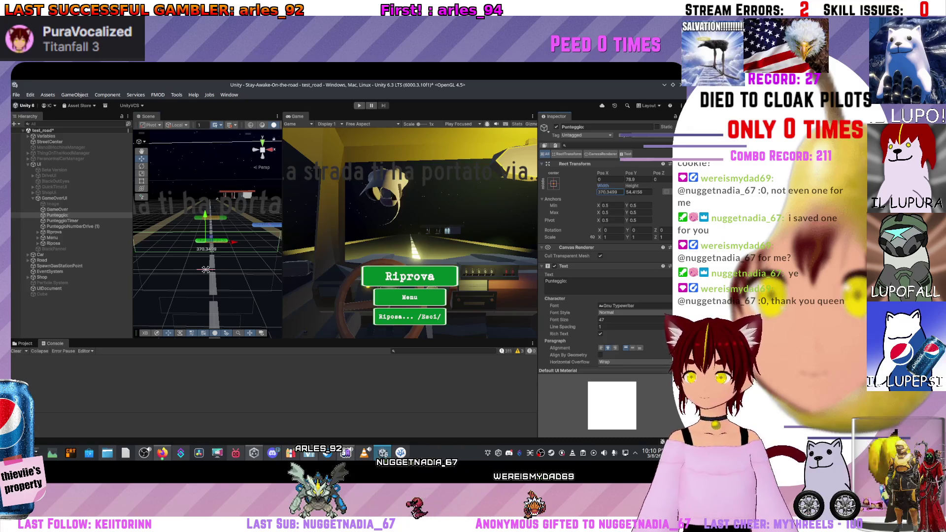
key("Tab")
type("1090.1")
key("BackSpace")
key("BackSpace")
key("BackSpace")
type("36")
key("BackSpace")
key("BackSpace")
type("66.8")
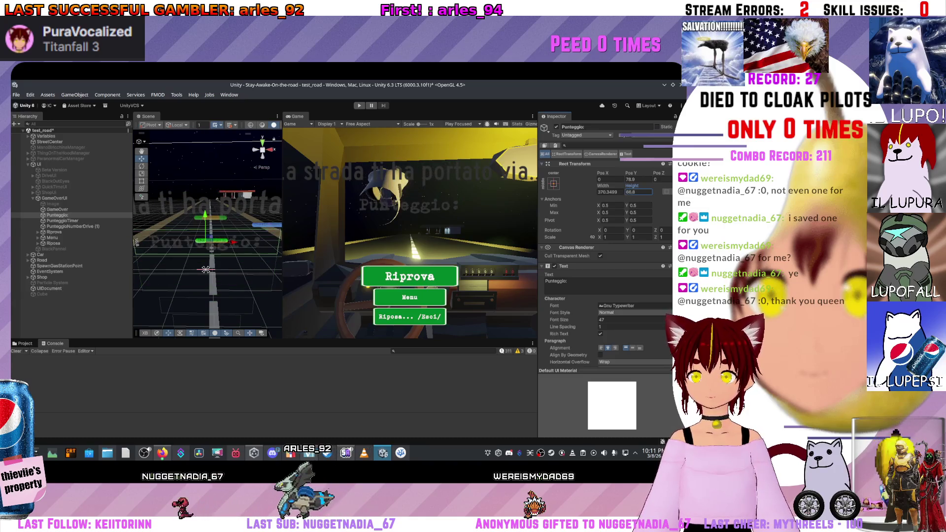
key("BackSpace")
key("BackSpace")
key("BackSpace")
type("8.4")
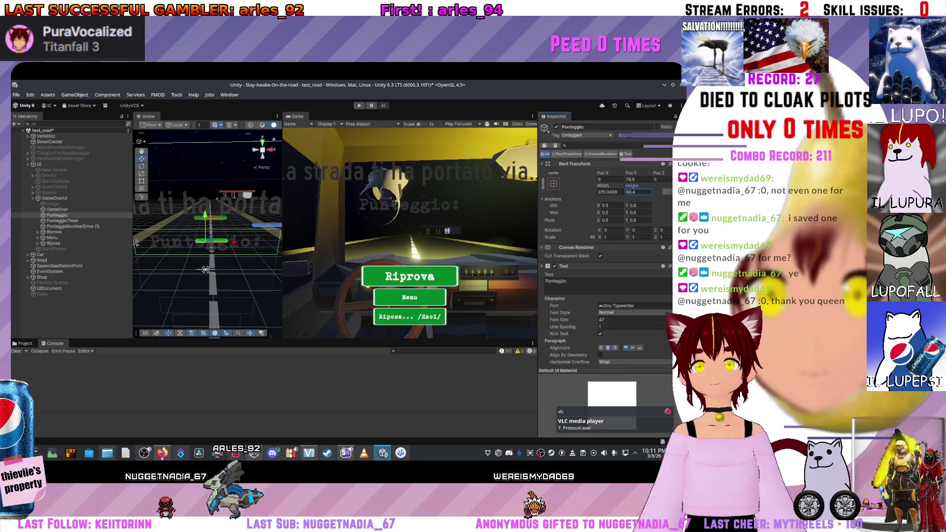
Step: Set the PunteggioTimer text's Height to 79.3
left_click(205, 269)
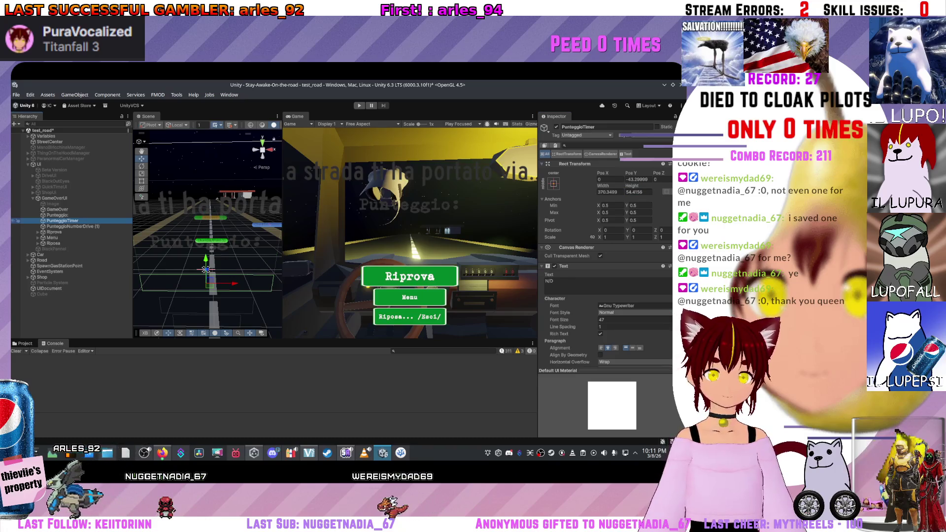
type("81.5")
key("BackSpace")
key("BackSpace")
key("BackSpace")
type("79.3")
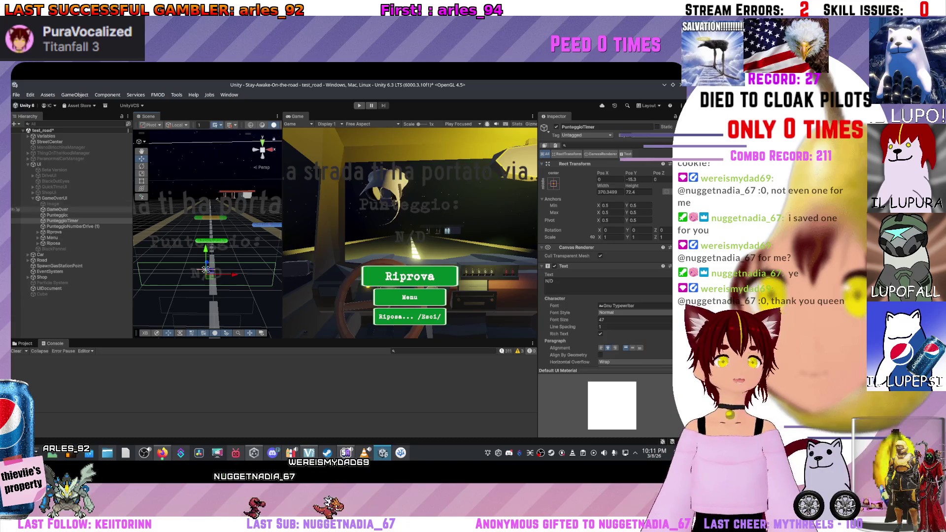
Step: Activate the red background Image under GameOverUI
left_click(18, 204)
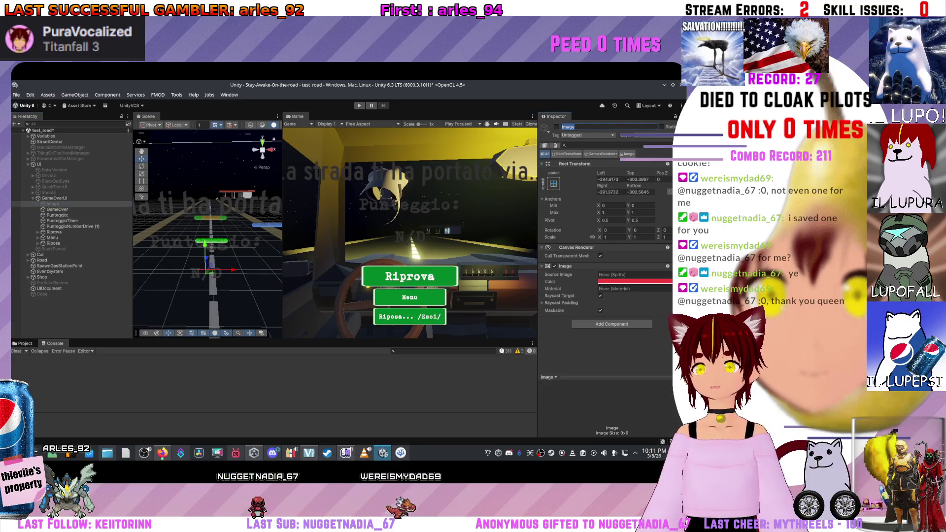
left_click(556, 127)
left_click(18, 214)
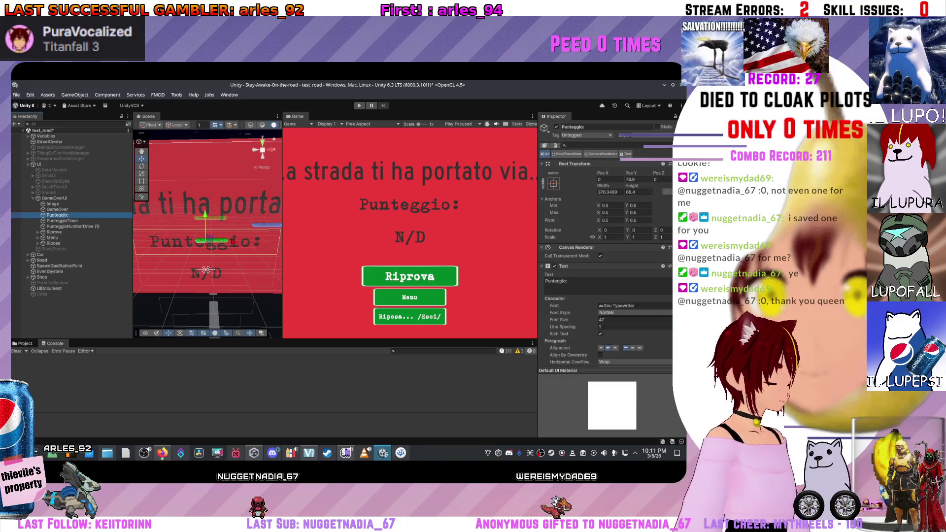
Step: Play-test the game, retry from the game-over screen, then stop the run
key("ctrl+p")
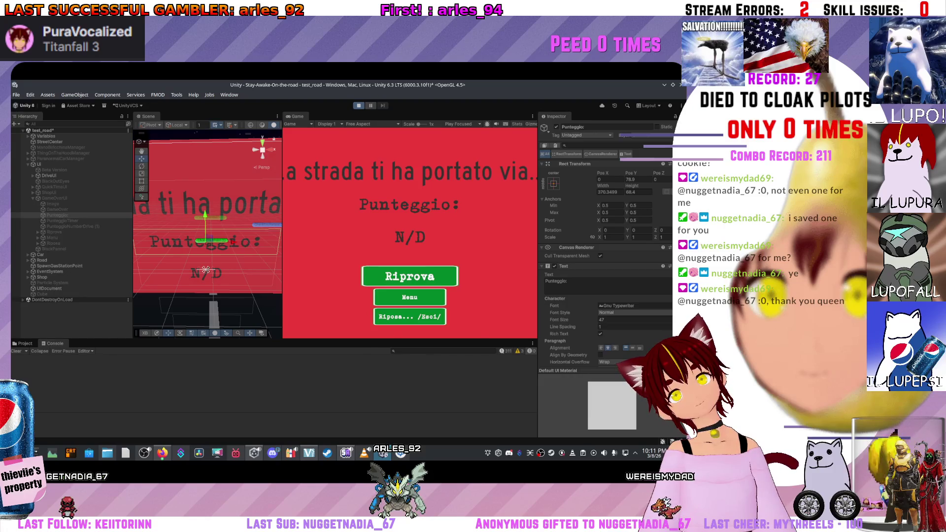
key("Return")
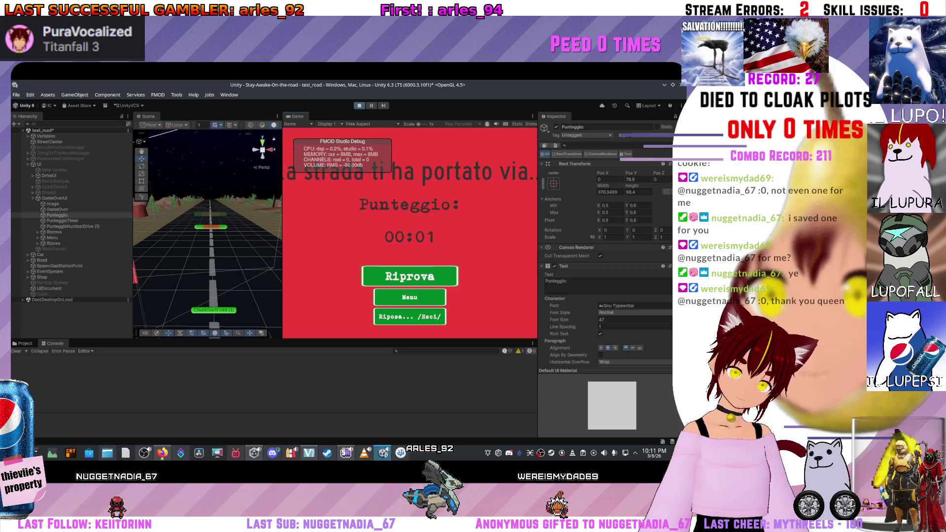
key("ctrl+p")
left_click(72, 227)
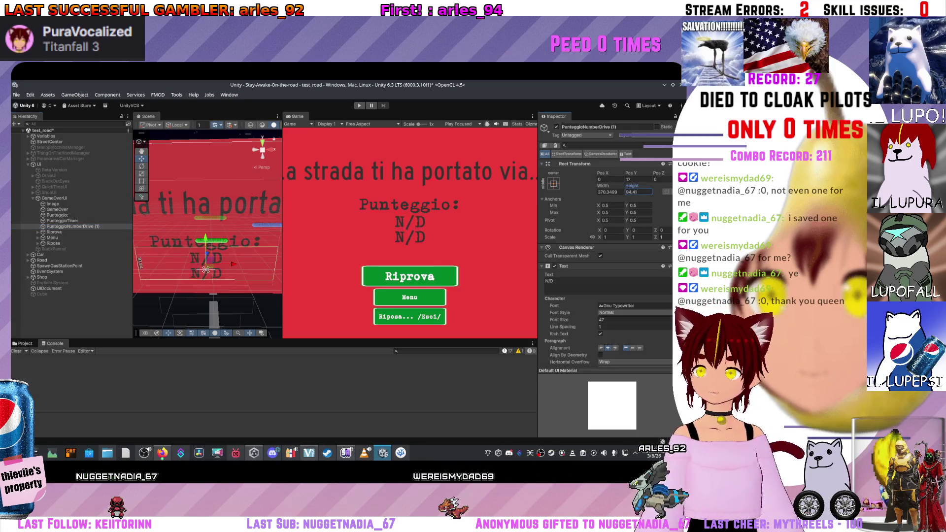
Step: Reposition PunteggioTimer and PunteggioNumberDrive (1) so their N/D values no longer overlap
scroll(606, 246, "down", 3)
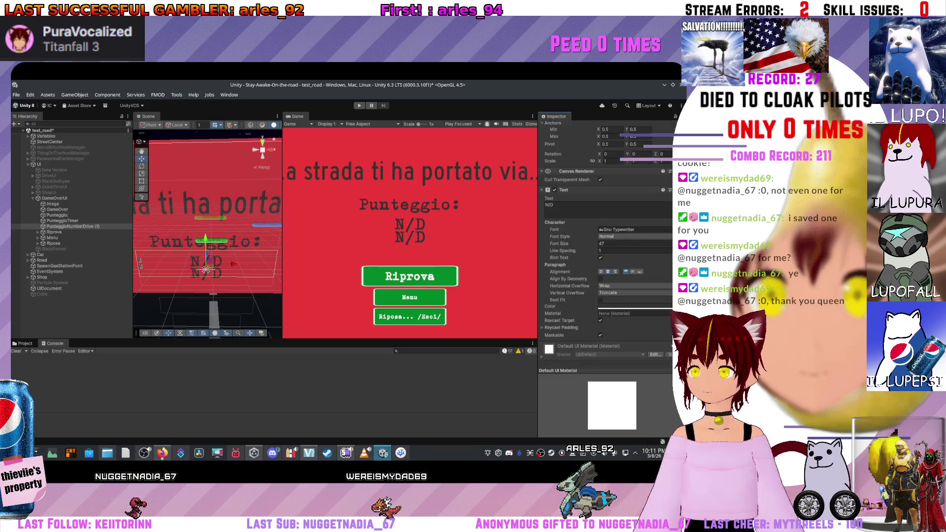
left_click(62, 221)
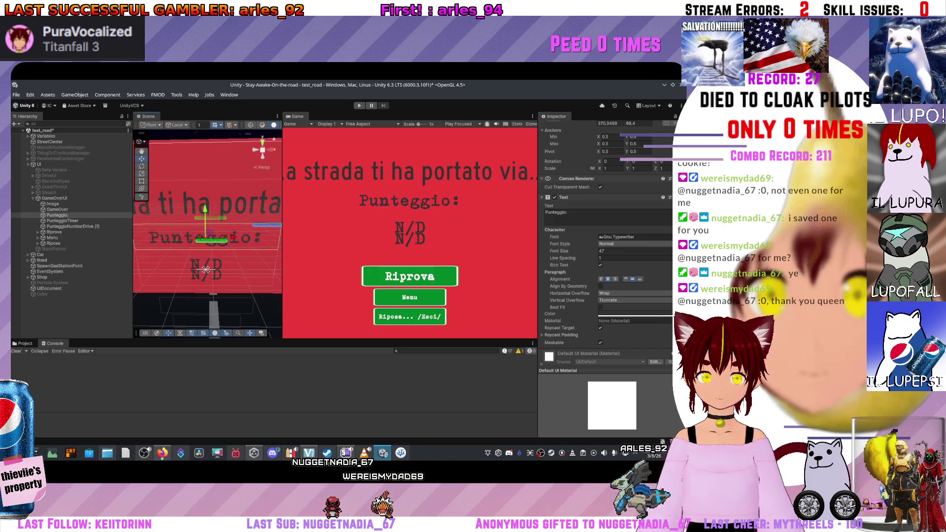
left_click(206, 270)
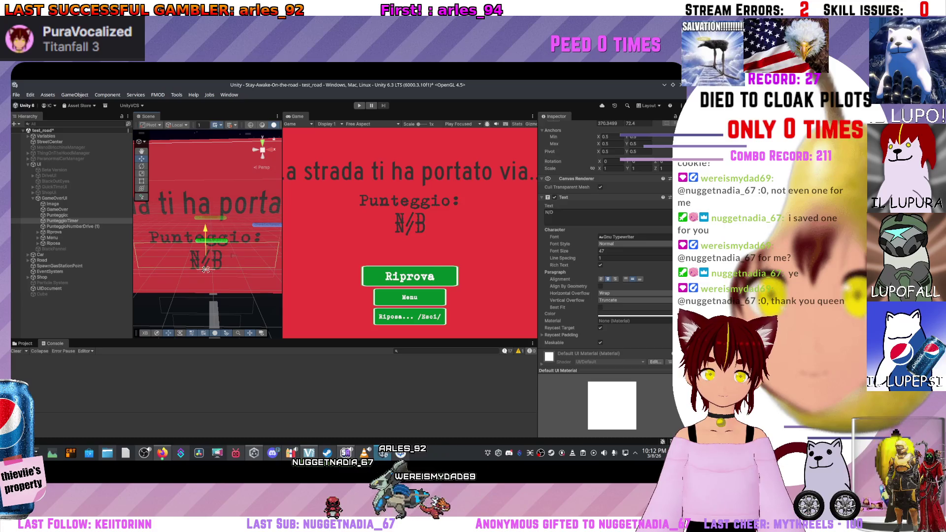
left_click(206, 269)
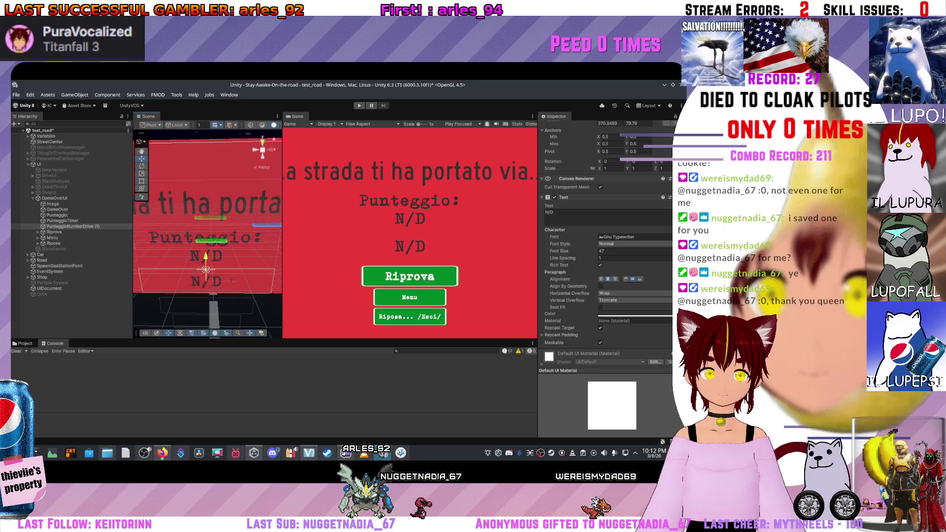
left_click(62, 221)
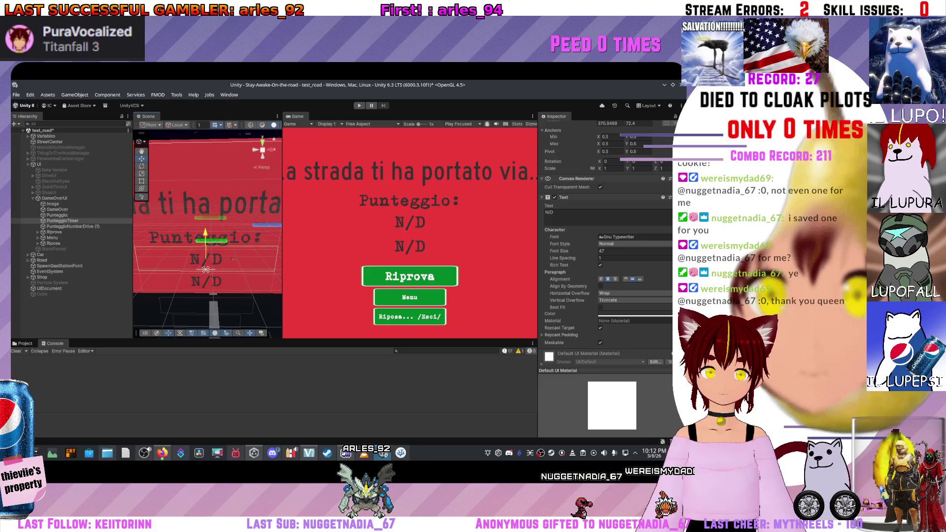
left_click(49, 192)
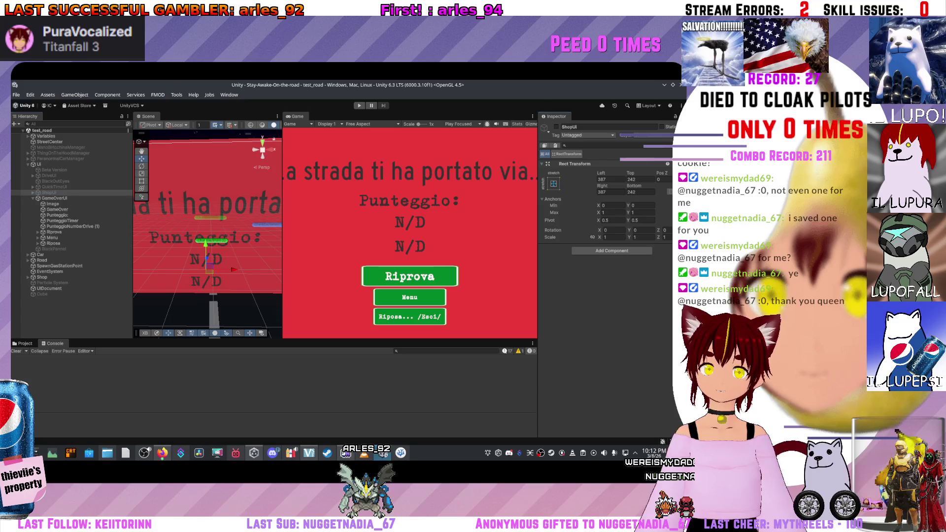
Step: Activate the Beta Version text and BlackPannel objects, then start a play test
left_click(54, 187)
left_click(55, 180)
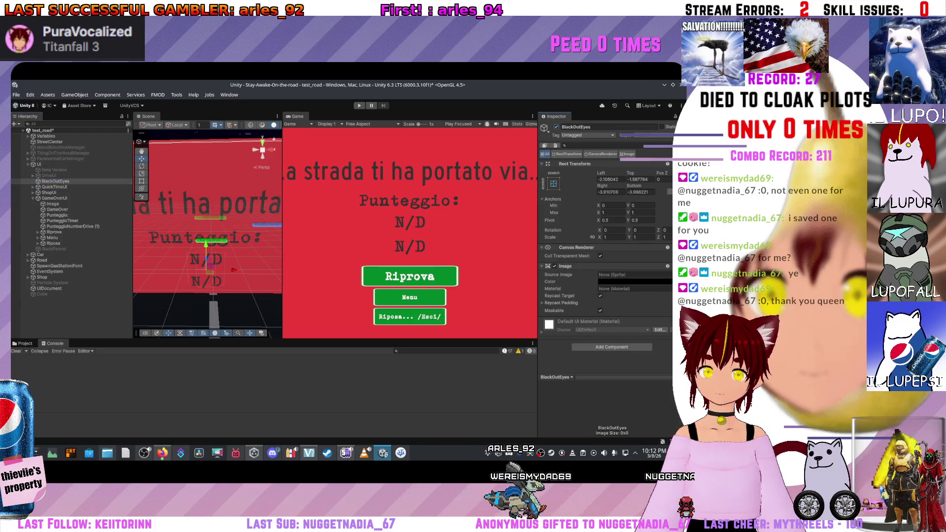
left_click(49, 176)
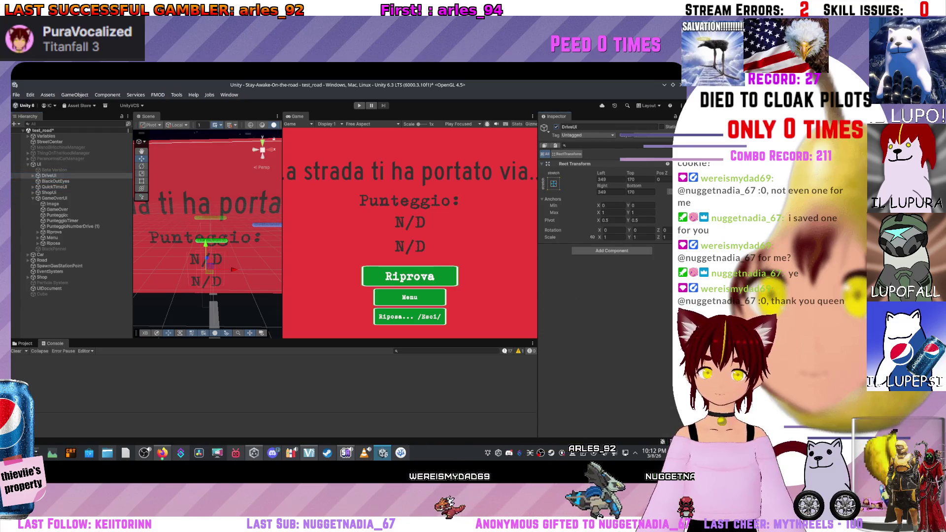
left_click(54, 169)
key("alt+shift+a")
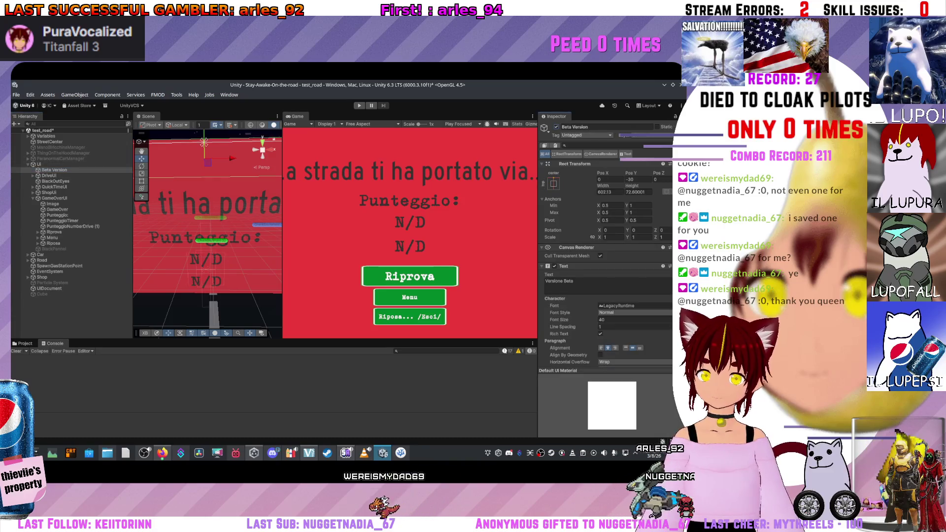
left_click(54, 249)
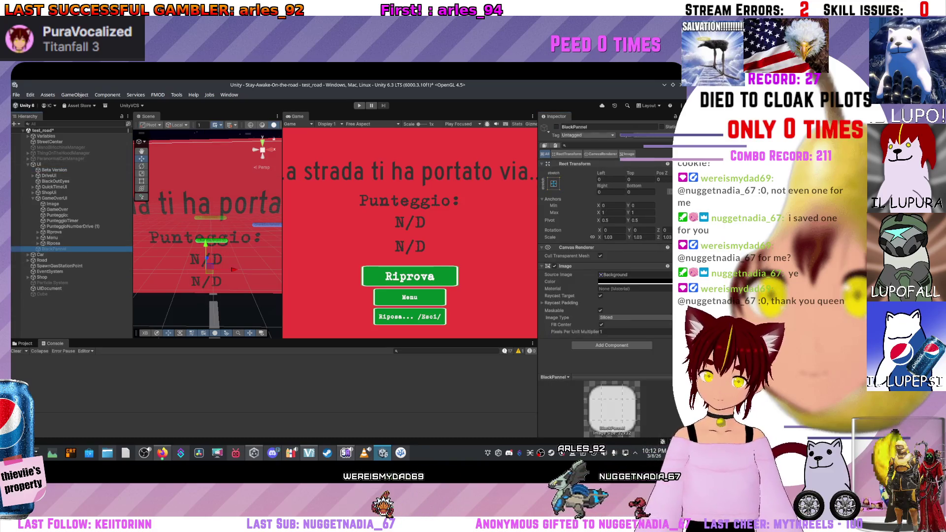
key("alt+shift+a")
key("ctrl+p")
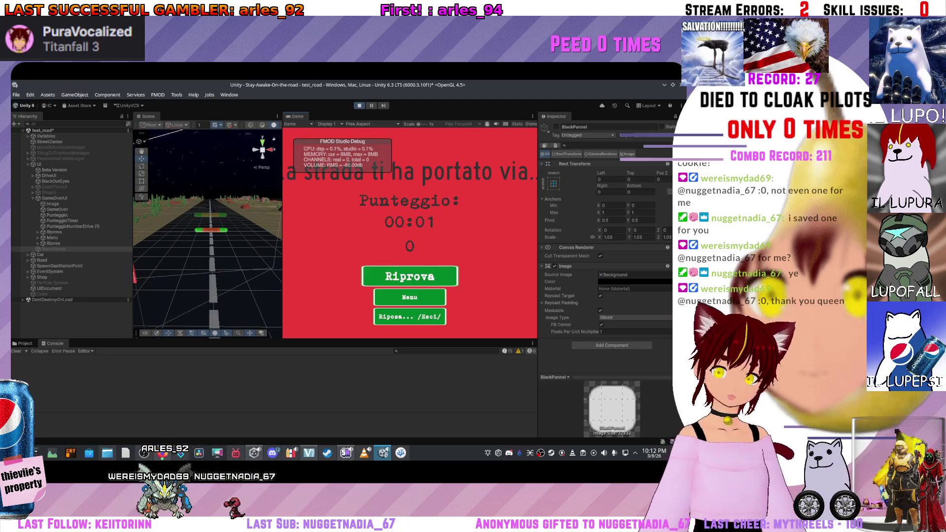
Step: Enlarge the Game view, stop the play test, and deactivate BlackPannel
left_click_drag(282, 222, 180, 222)
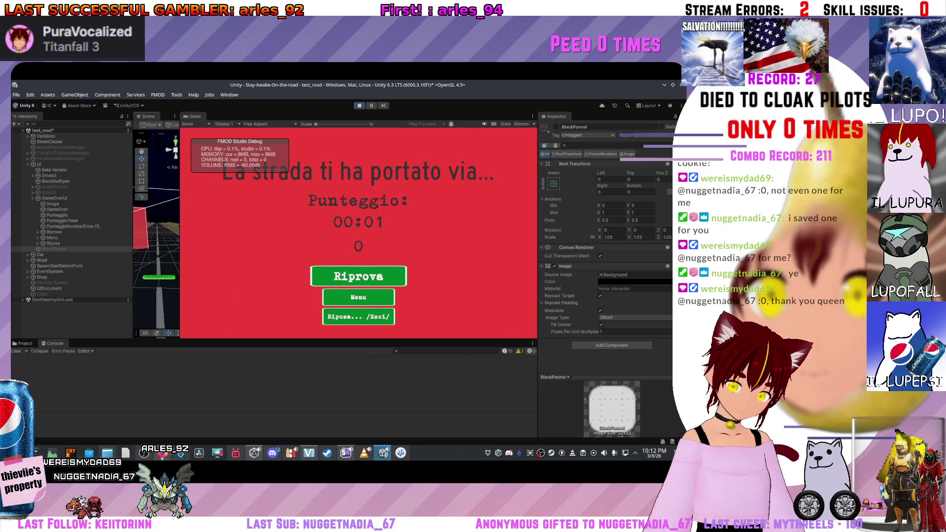
left_click_drag(345, 339, 344, 409)
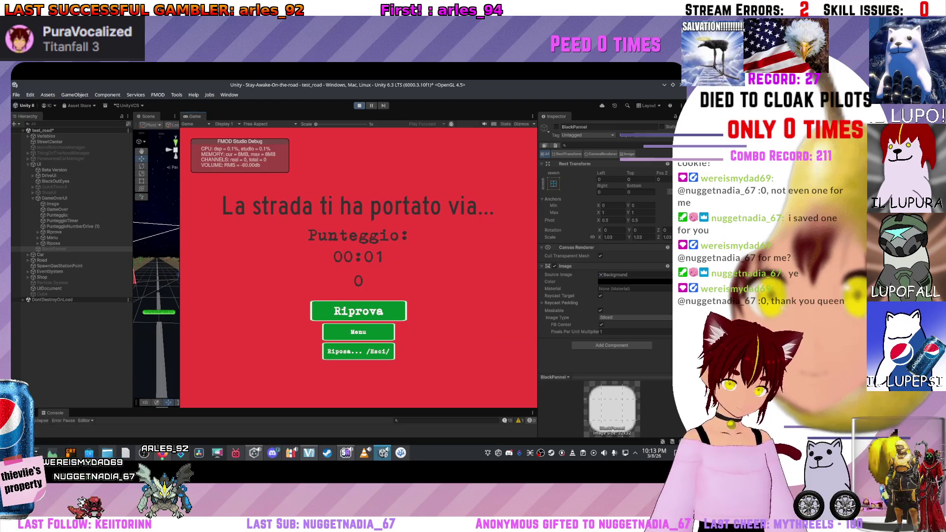
key("ctrl+p")
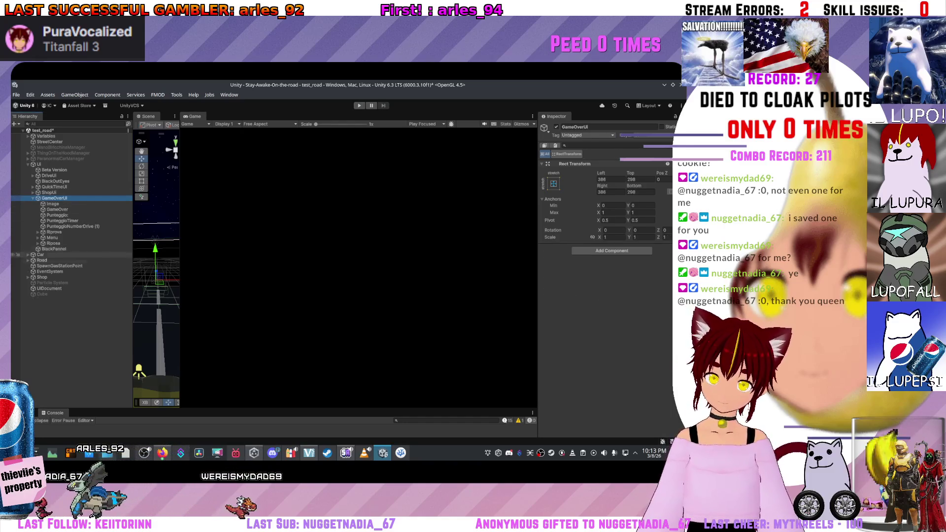
left_click(53, 249)
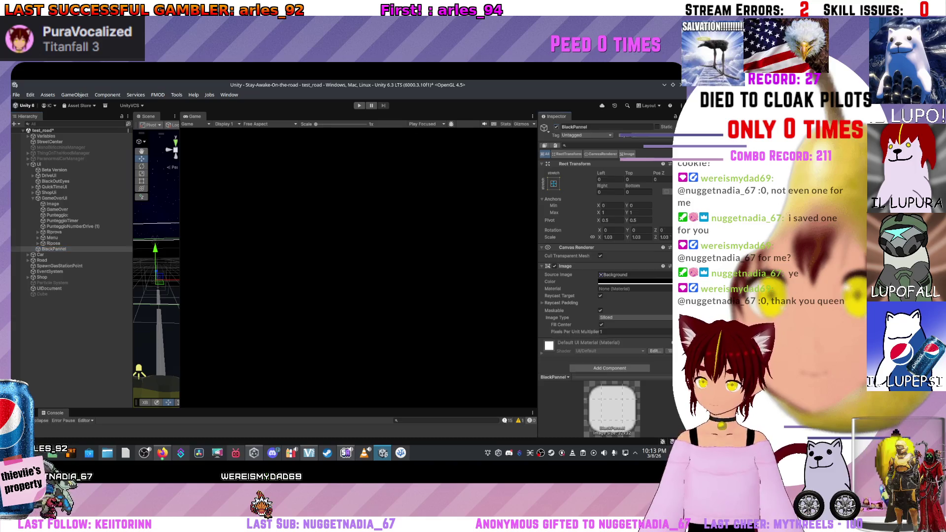
key("alt+shift+a")
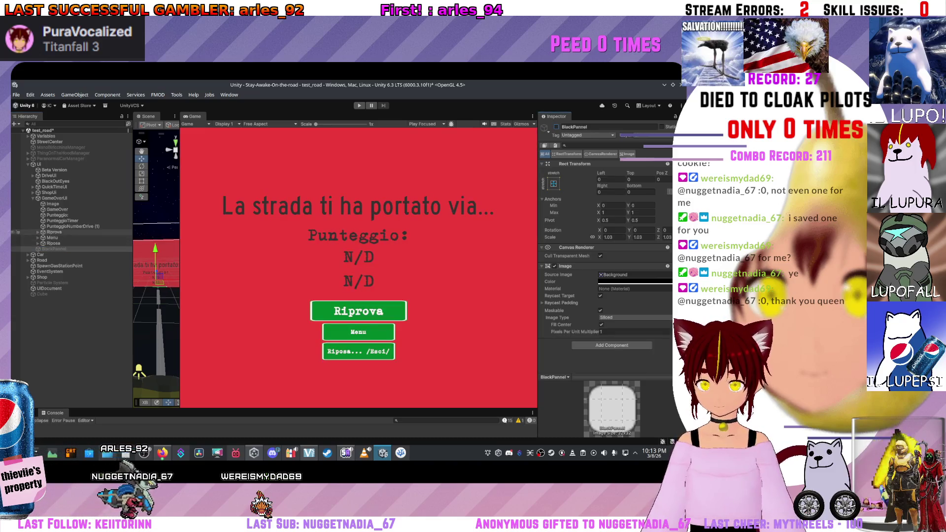
Step: Create a new empty GameObject in the Hierarchy near BlackPannel
right_click(51, 198)
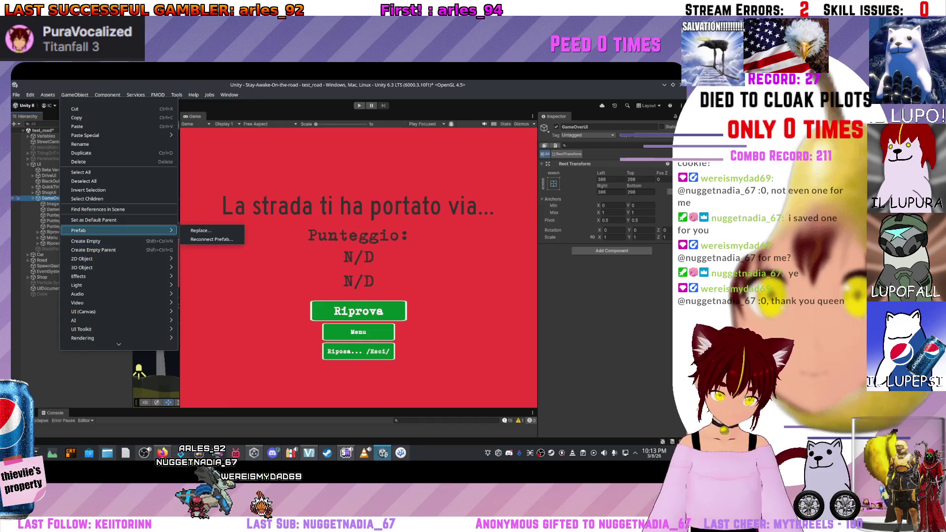
key("Escape")
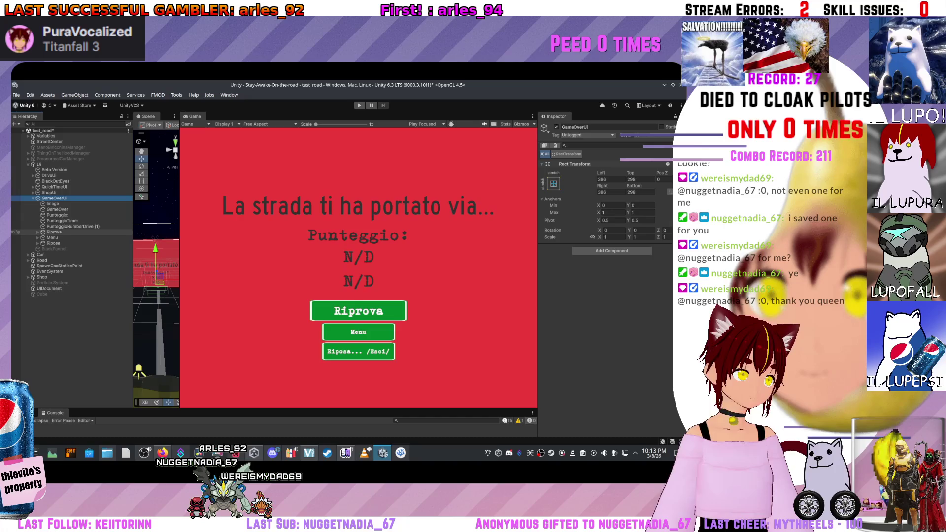
left_click(53, 243)
left_click(14, 124)
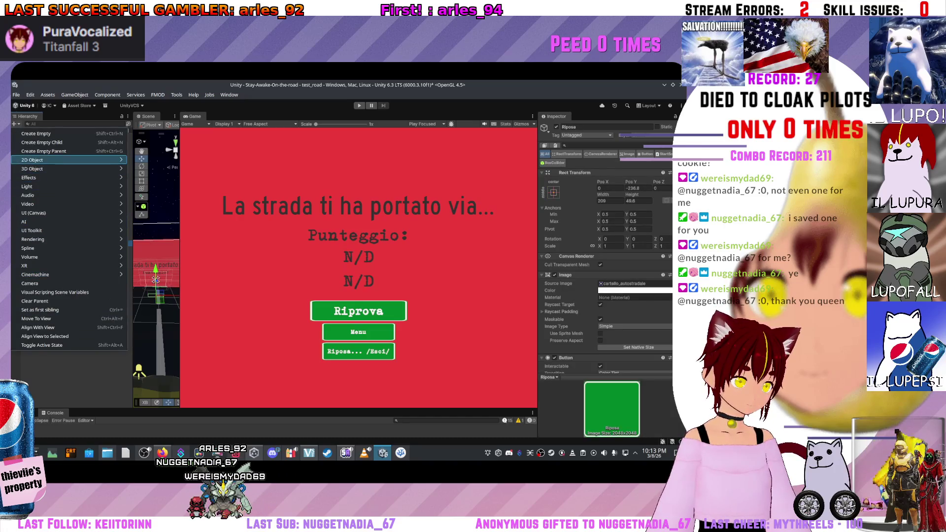
mouse_move(69, 187)
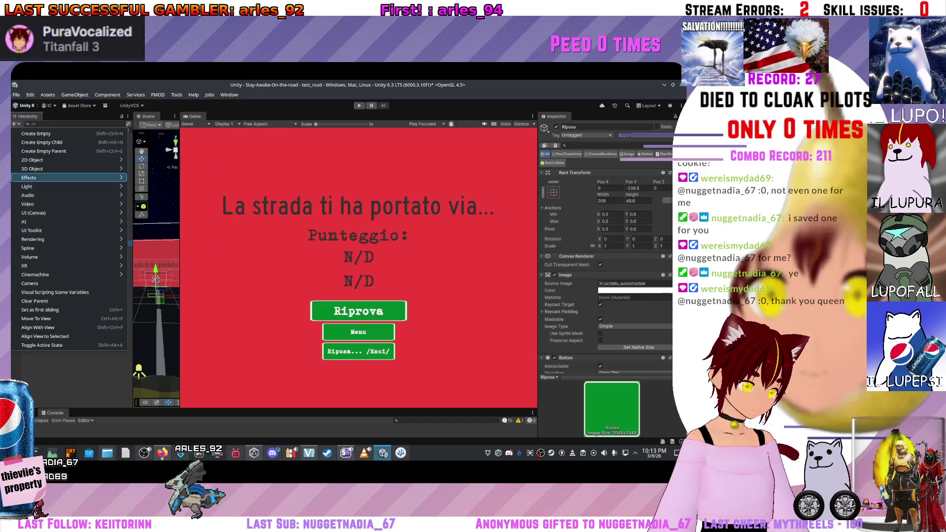
mouse_move(69, 222)
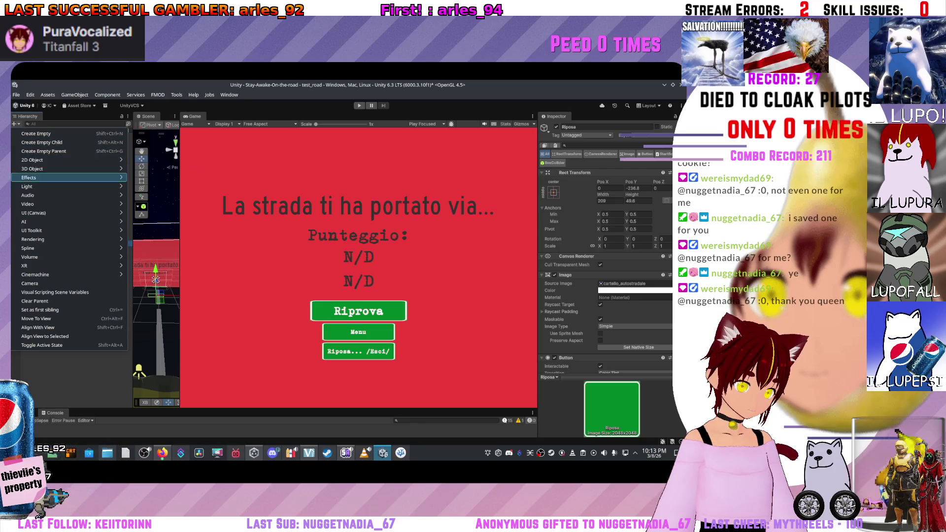
mouse_move(69, 160)
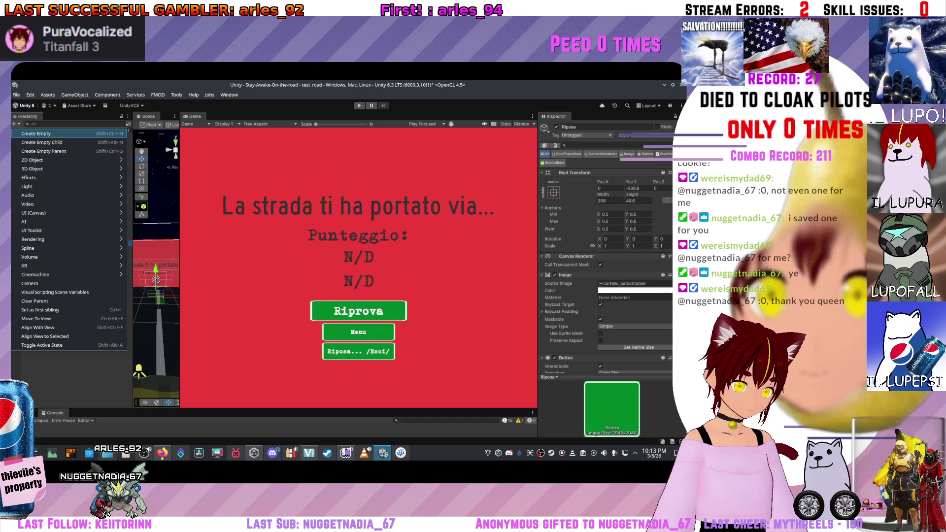
left_click(40, 134)
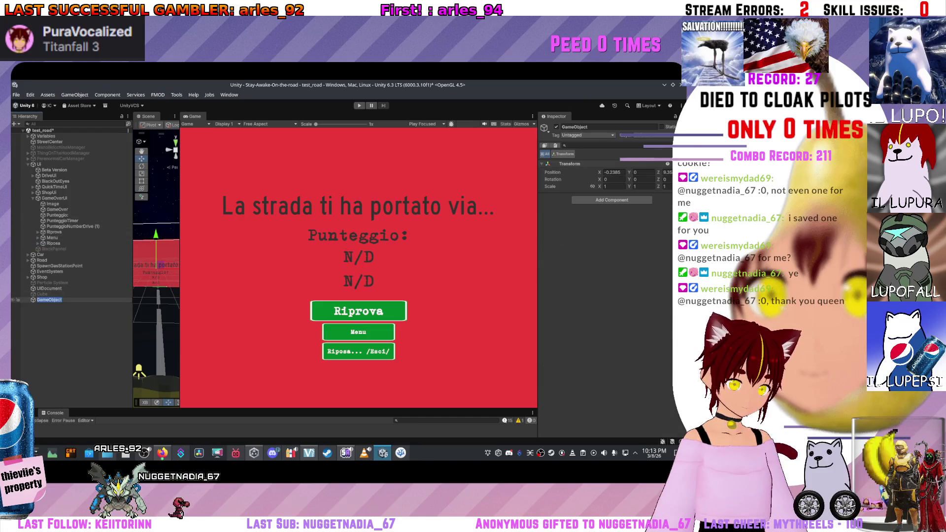
left_click(59, 320)
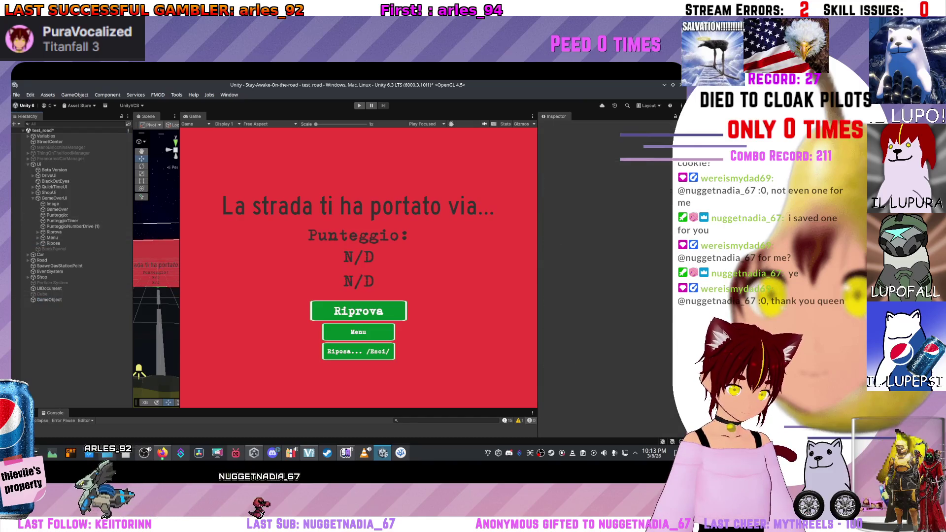
left_click_drag(66, 256, 66, 252)
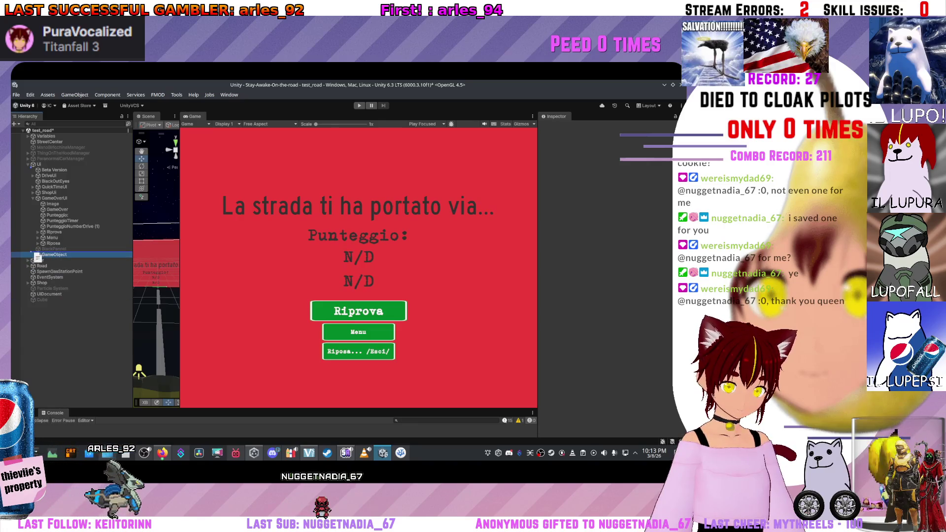
Step: Rename the new object to LeaderBoard and move it under UI above GameOverUi
double_click(49, 254)
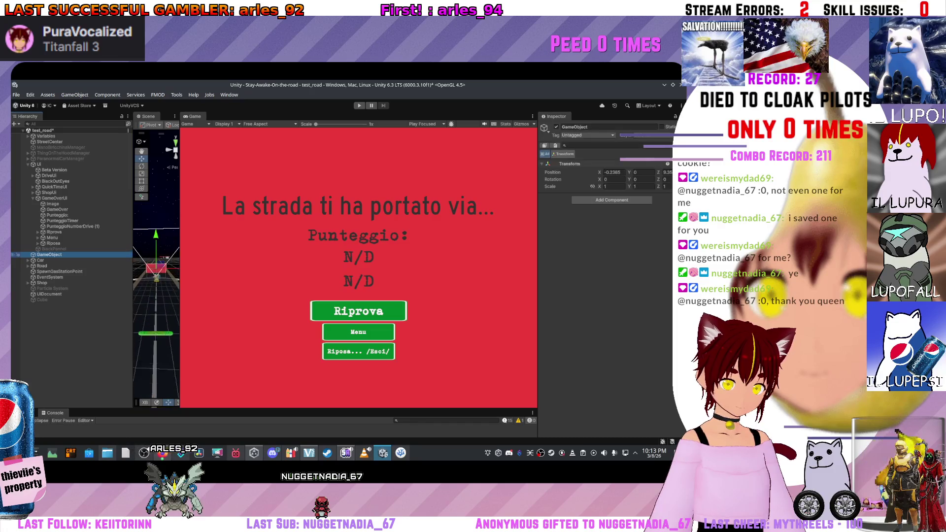
right_click(49, 254)
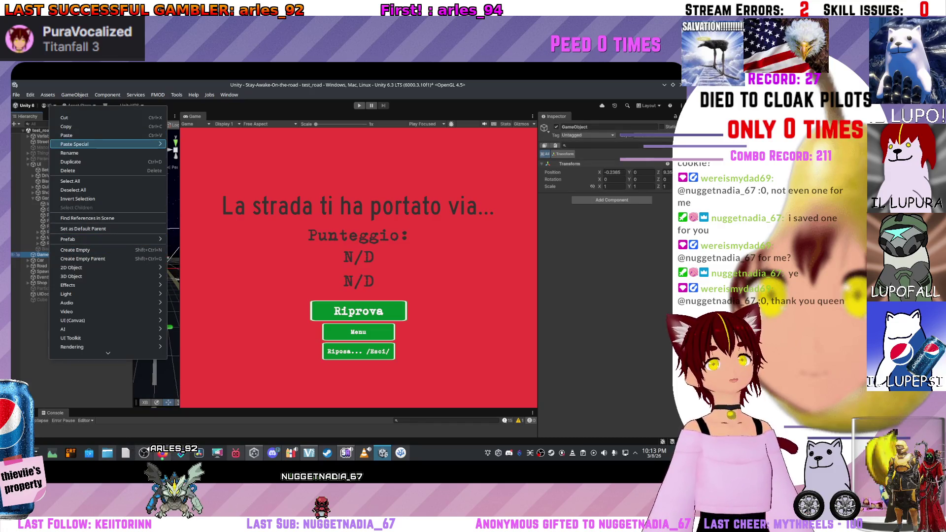
left_click(69, 153)
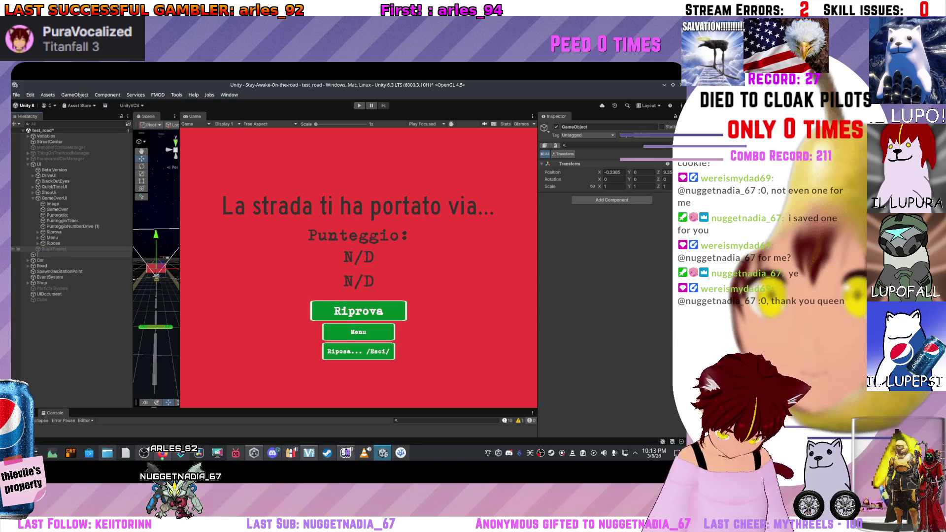
type("Least")
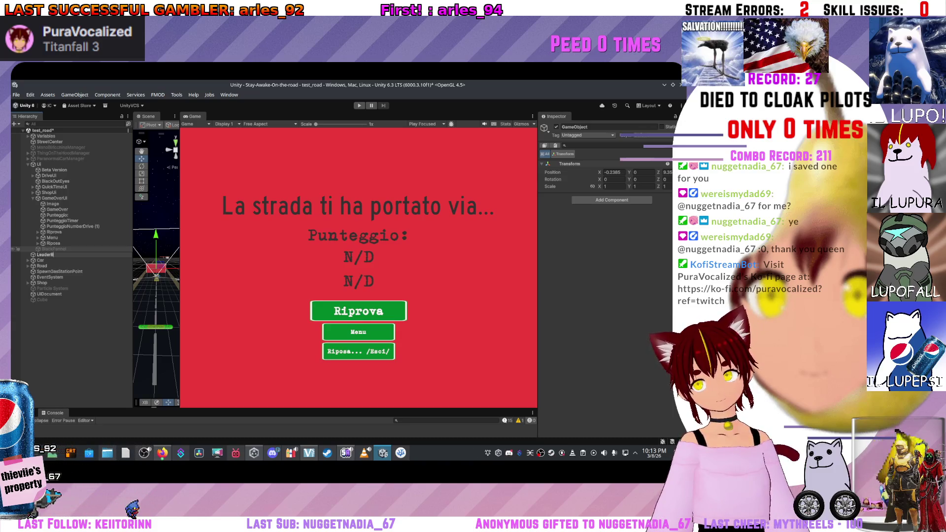
key("Return")
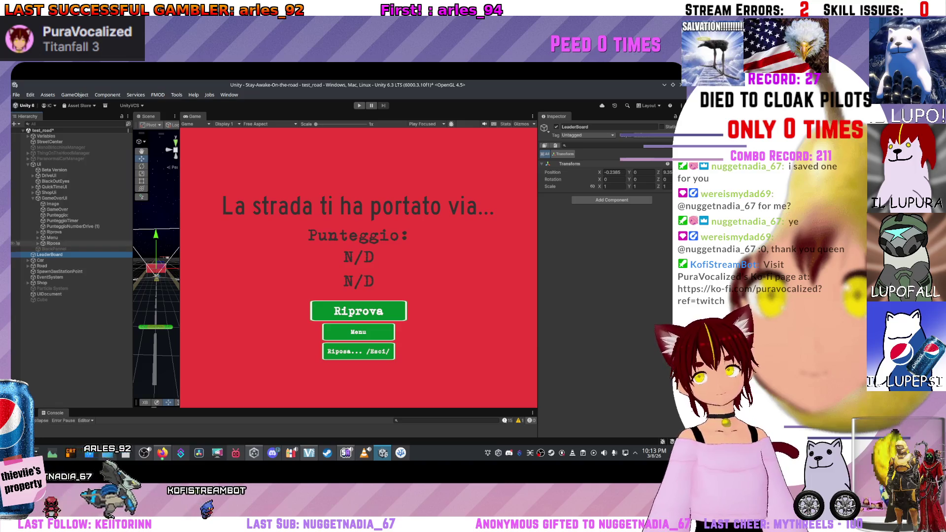
left_click_drag(44, 199, 45, 197)
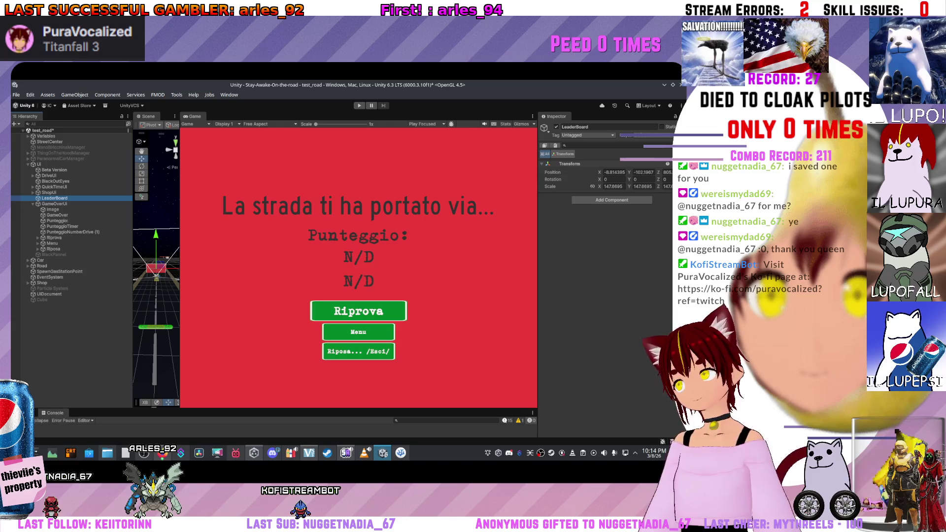
right_click(50, 198)
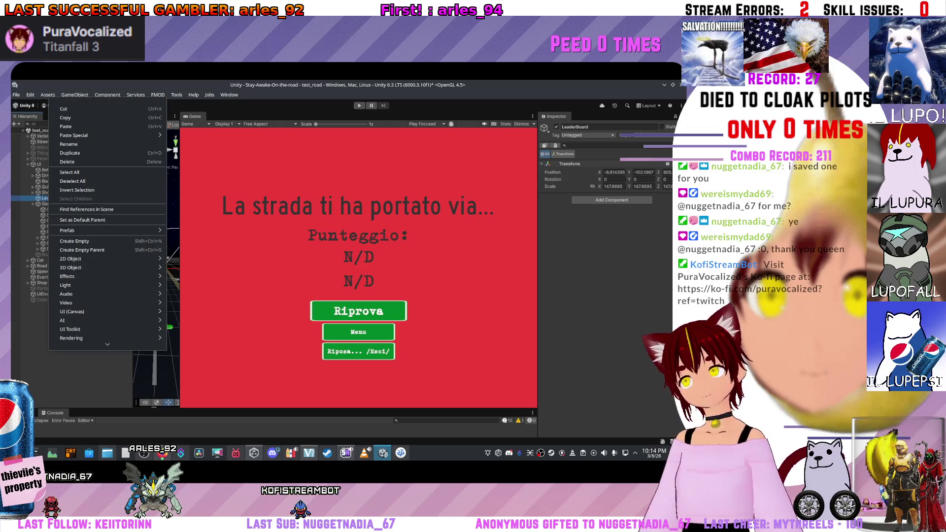
key("Escape")
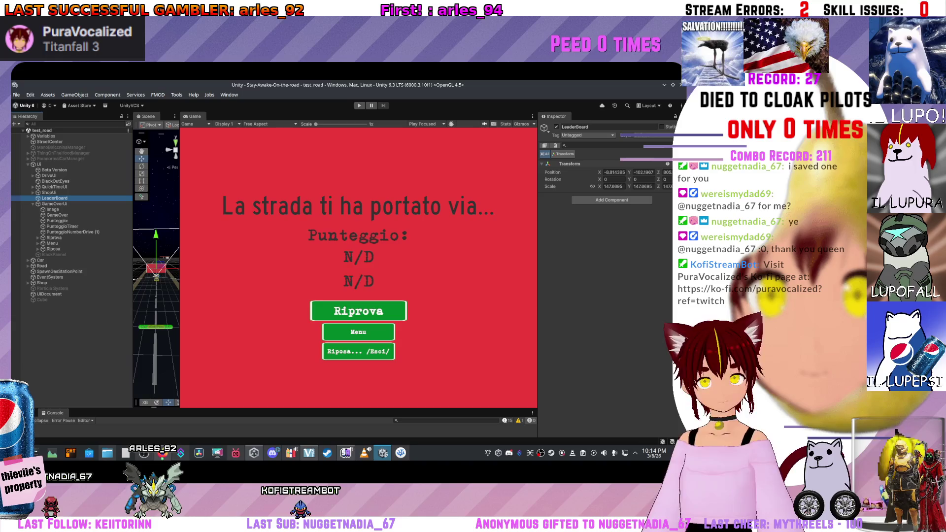
Step: Enlarge the bottom panel and show the Project's Scenes folder
left_click_drag(273, 408, 273, 319)
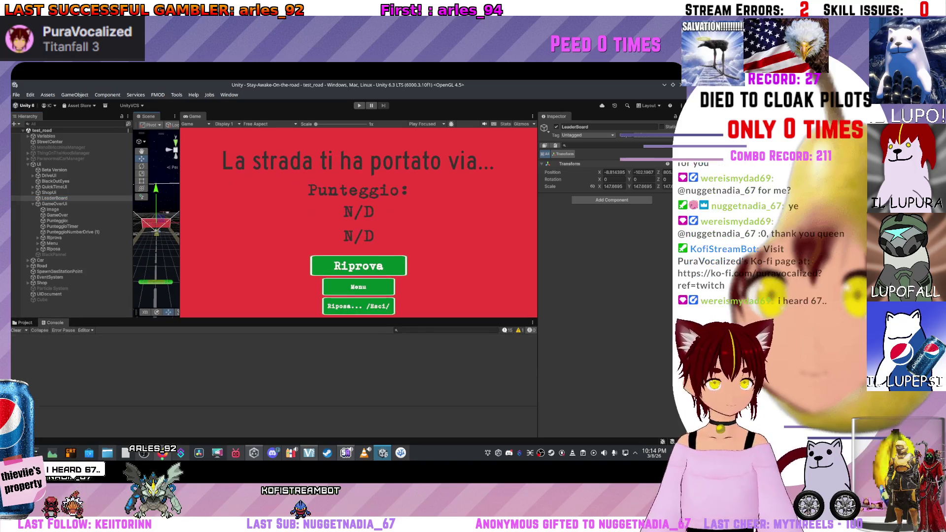
left_click(22, 322)
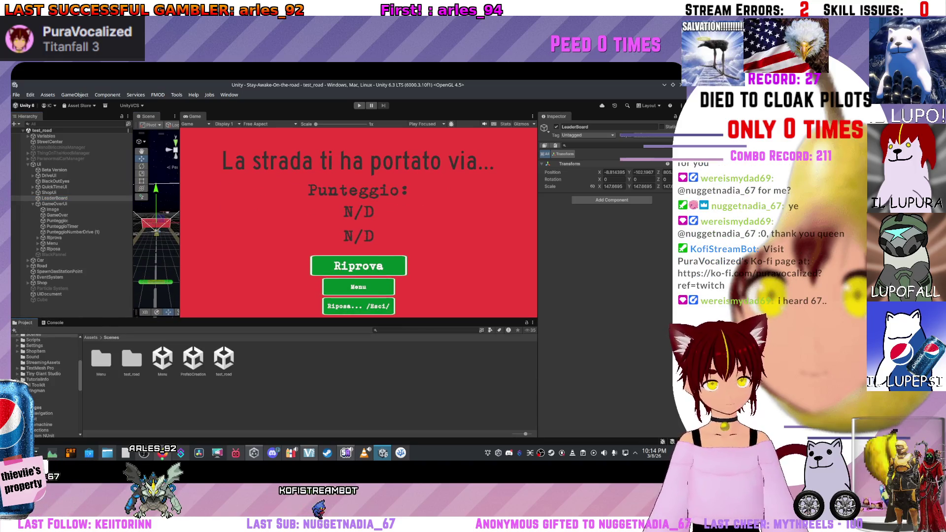
double_click(101, 358)
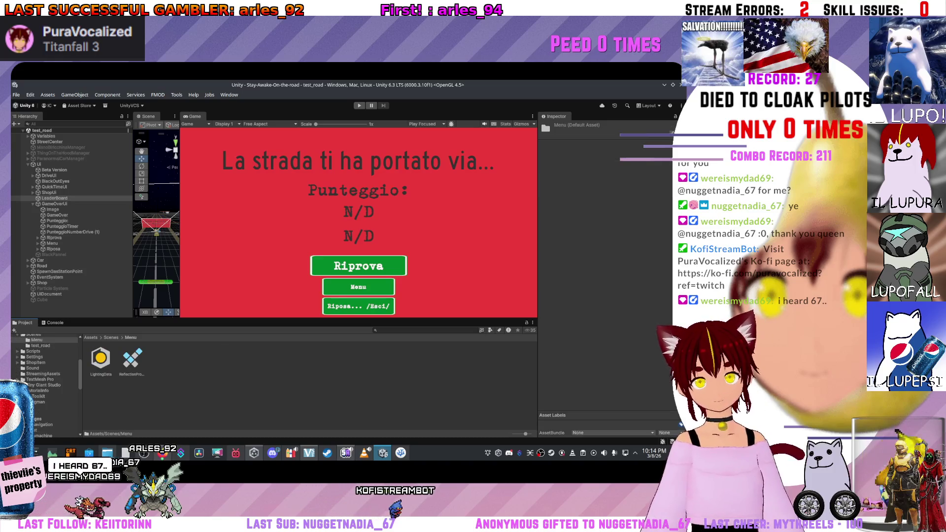
left_click(111, 338)
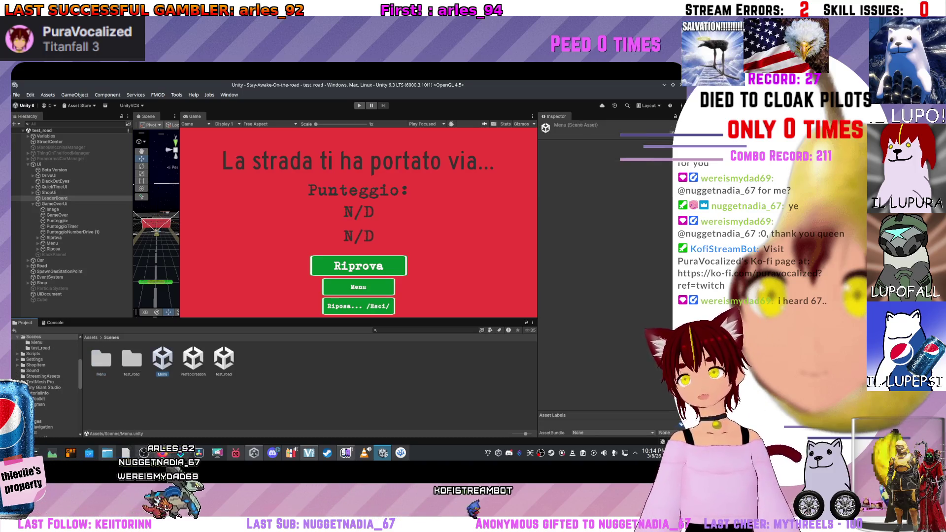
Step: Open the Menu scene, expand LeaderboardCanvas, then reopen test_road
double_click(162, 359)
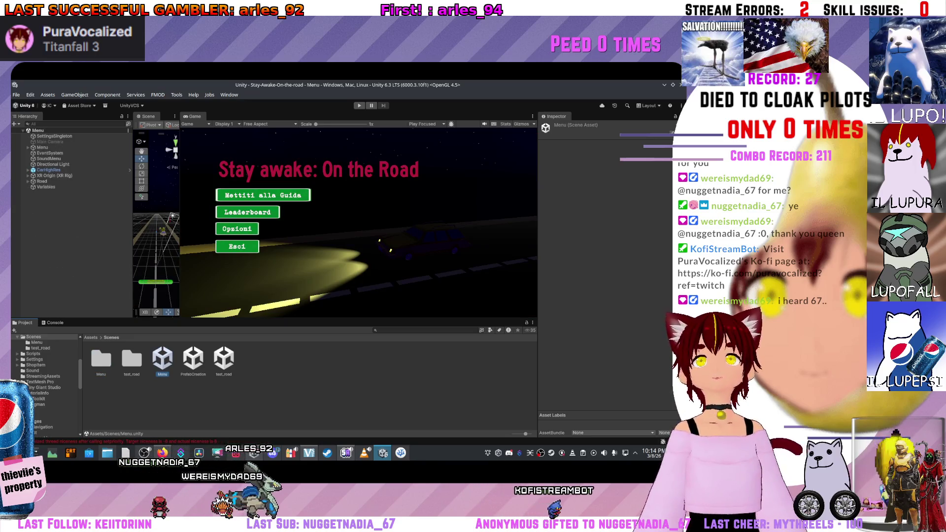
left_click(29, 148)
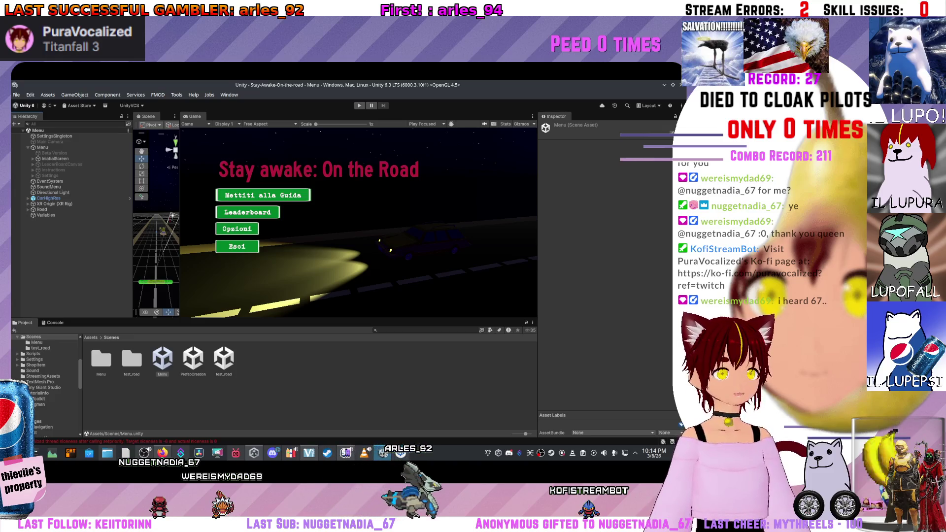
left_click(33, 164)
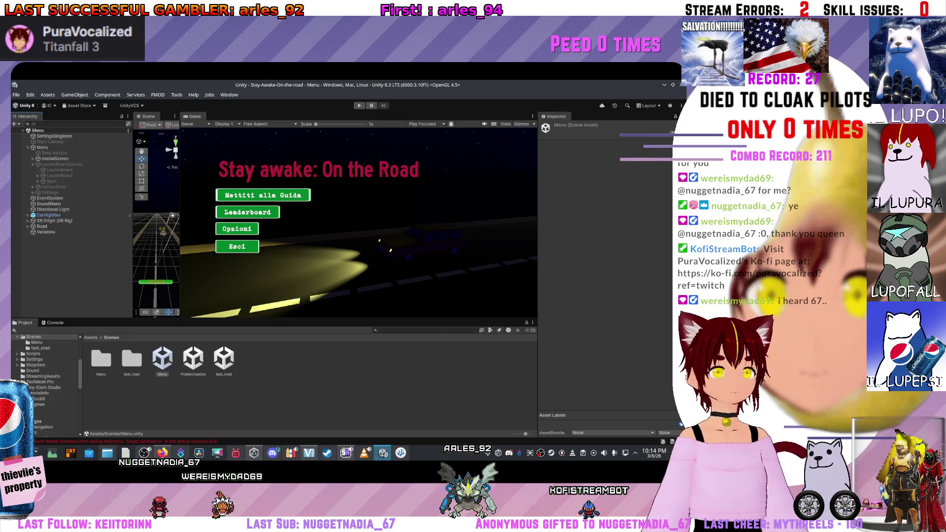
left_click(62, 164)
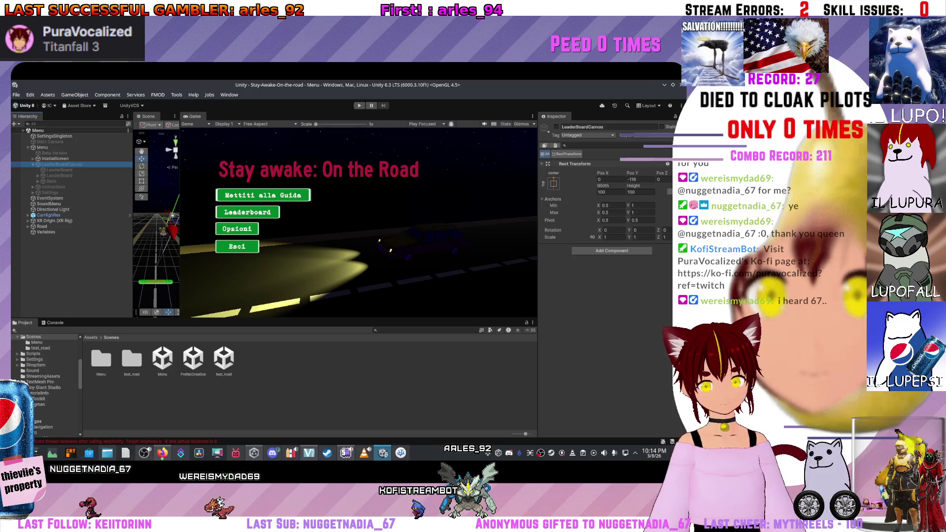
left_click(224, 360)
double_click(223, 360)
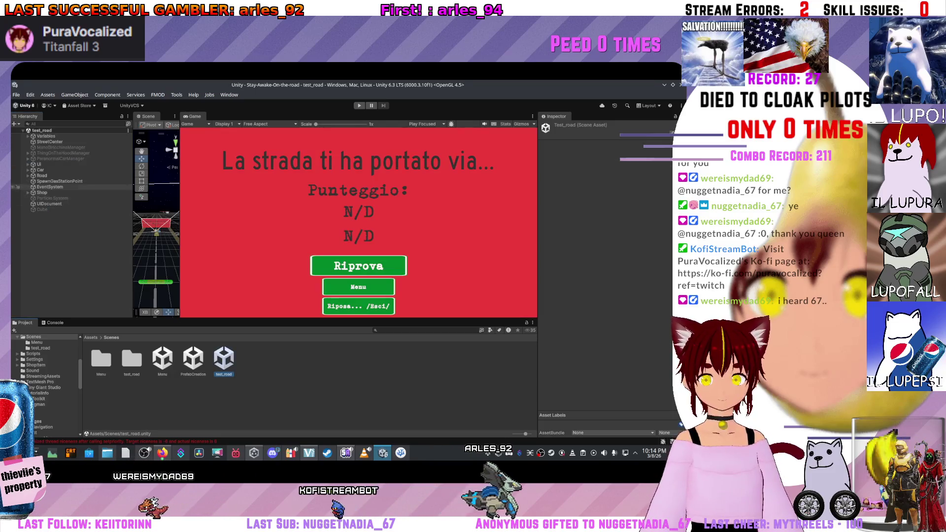
Step: Drag the Menu scene's LeaderBoardCanvas into Assets/Scenes as a prefab, then reopen test_road
left_click(59, 158)
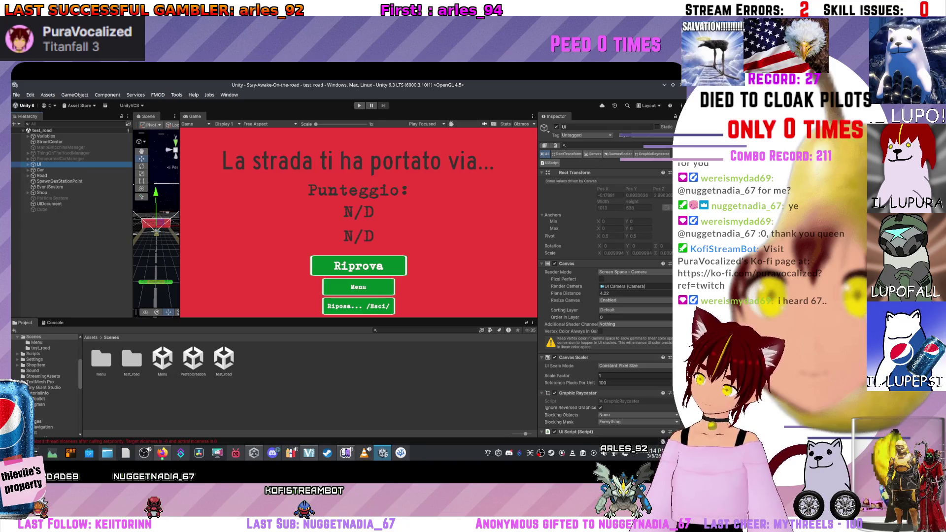
double_click(162, 360)
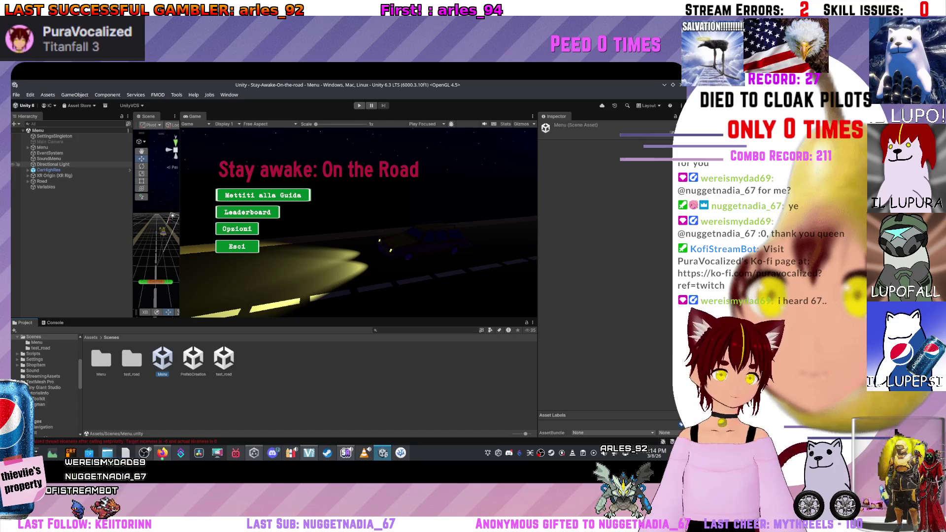
left_click(50, 142)
left_click(28, 148)
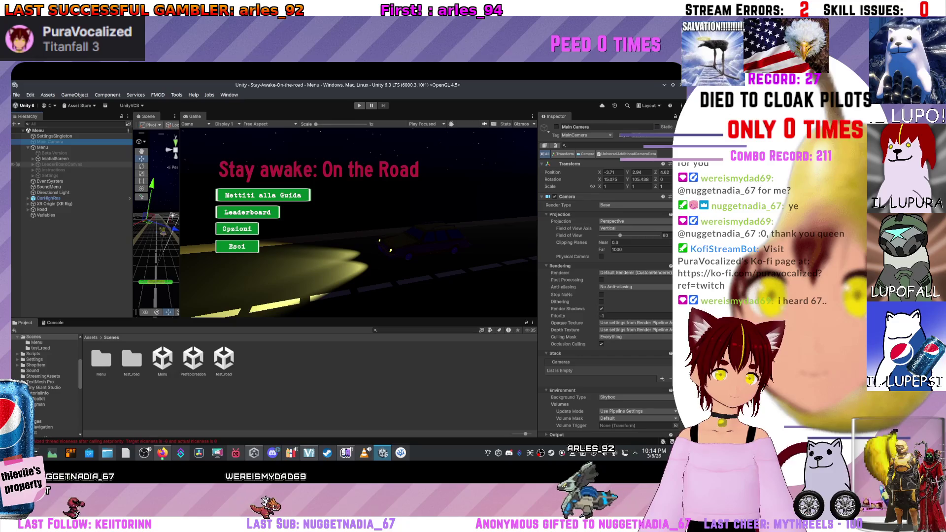
mouse_move(61, 164)
left_mouse_down()
mouse_move(111, 169)
mouse_move(306, 371)
left_mouse_up()
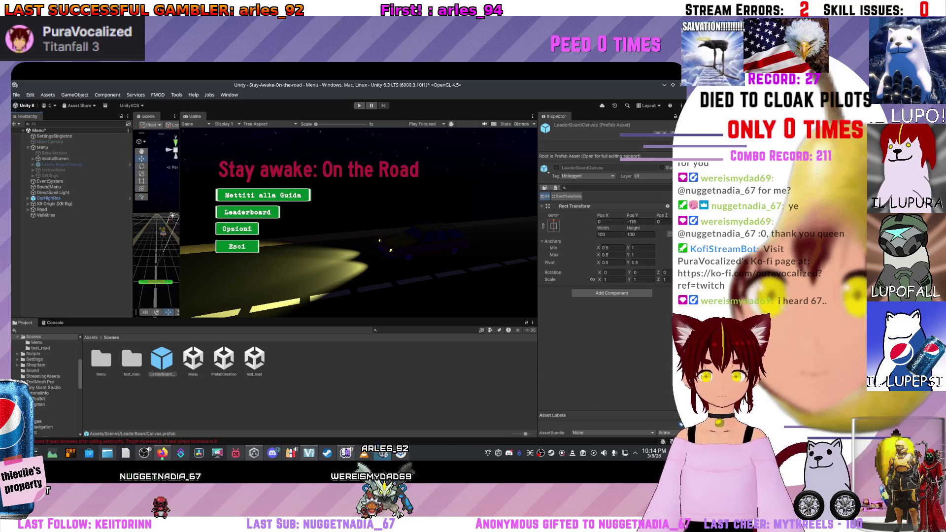
double_click(254, 359)
key("Return")
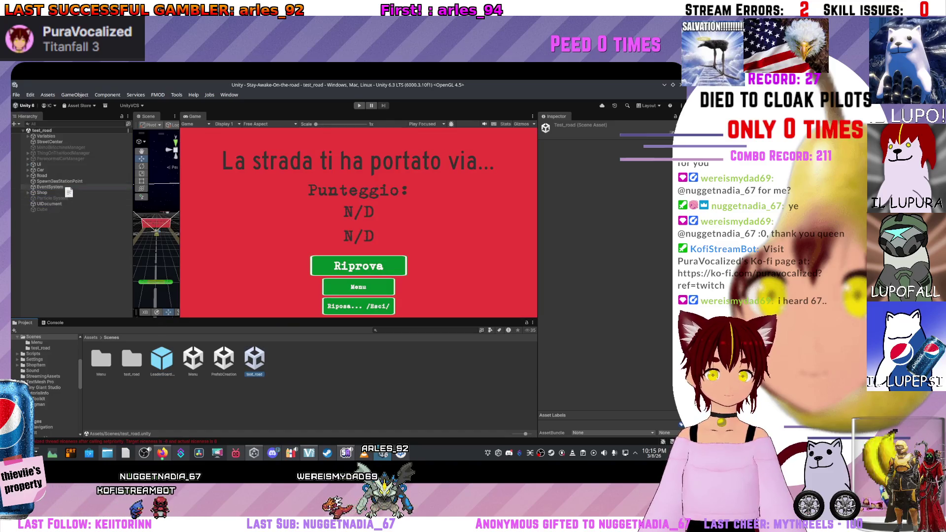
Step: Drag the LeaderBoardCanvas prefab from the Scenes folder into the UI group beside GameOverUI
mouse_move(39, 170)
left_mouse_down()
mouse_move(59, 167)
mouse_move(55, 144)
mouse_move(78, 226)
left_mouse_up()
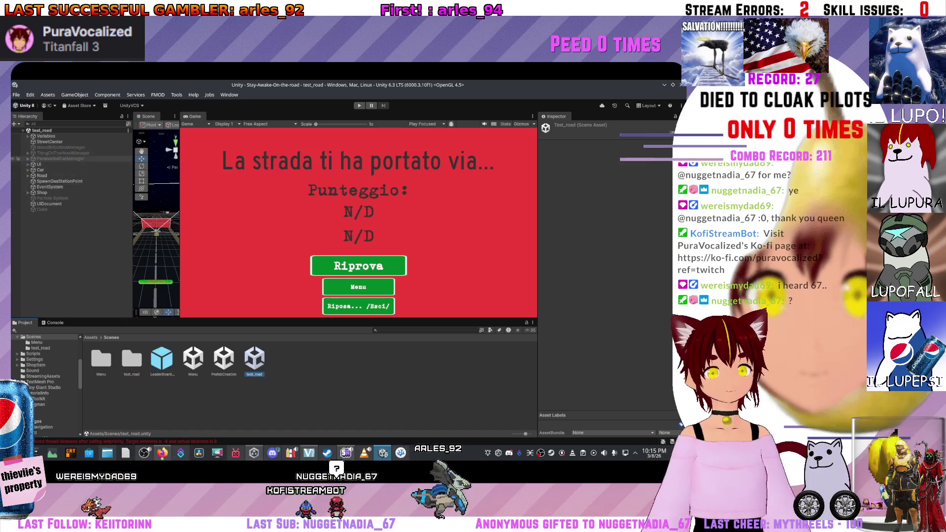
left_click(28, 164)
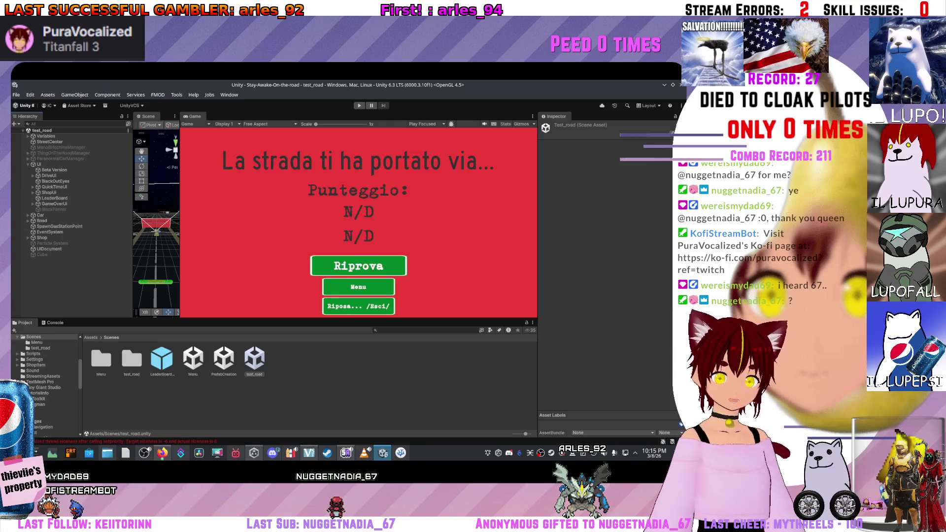
mouse_move(171, 340)
left_mouse_down()
mouse_move(40, 202)
mouse_move(56, 212)
mouse_move(42, 214)
left_mouse_up()
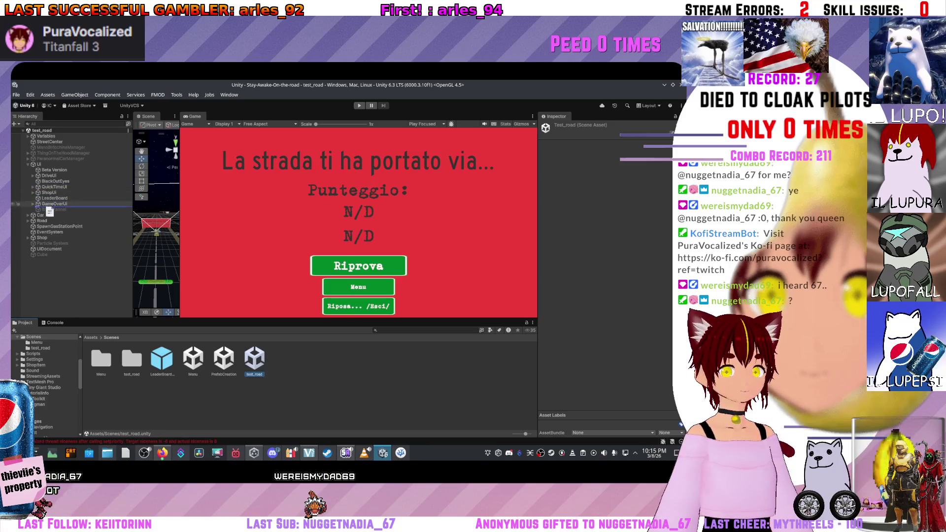
left_click_drag(43, 194, 53, 202)
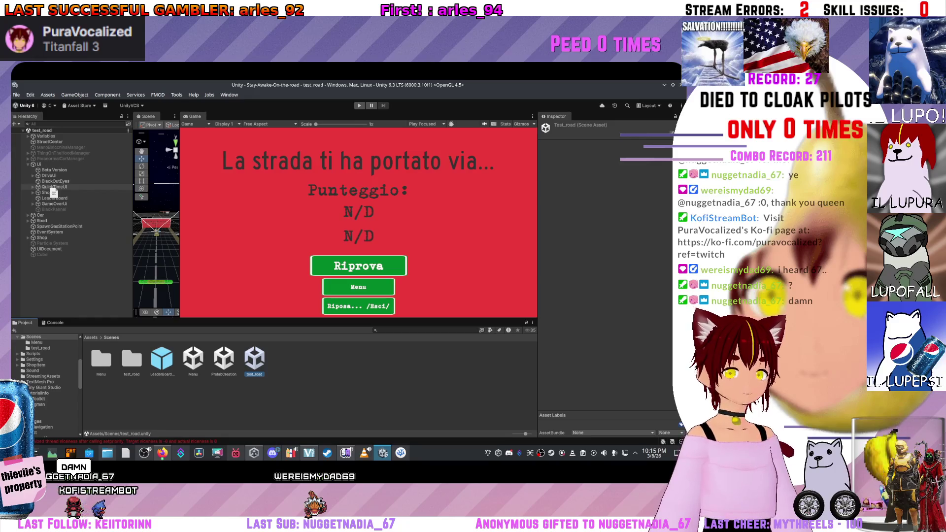
left_click_drag(55, 195, 62, 183)
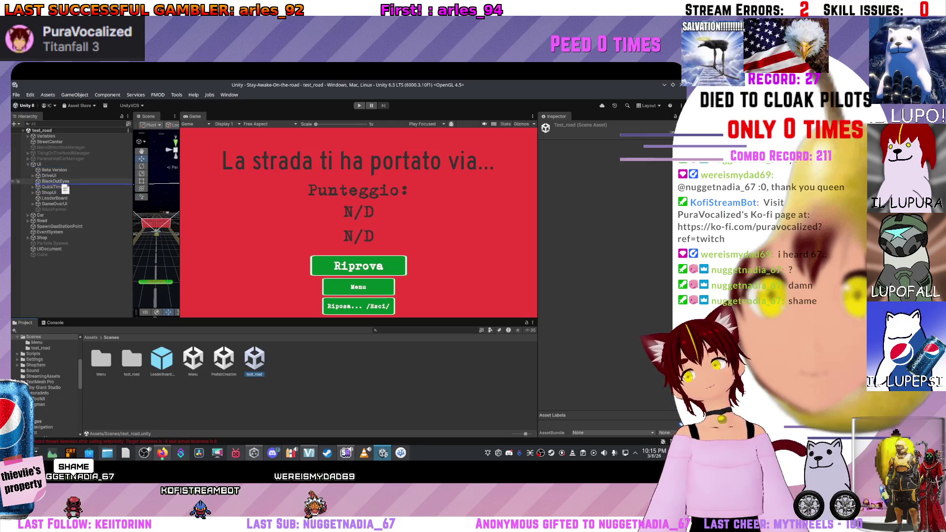
left_click_drag(73, 187, 55, 200)
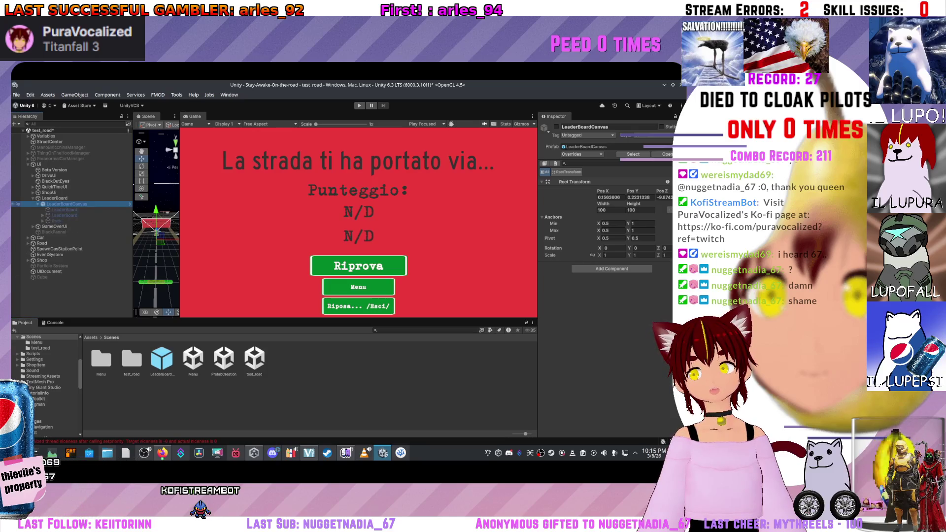
right_click(55, 198)
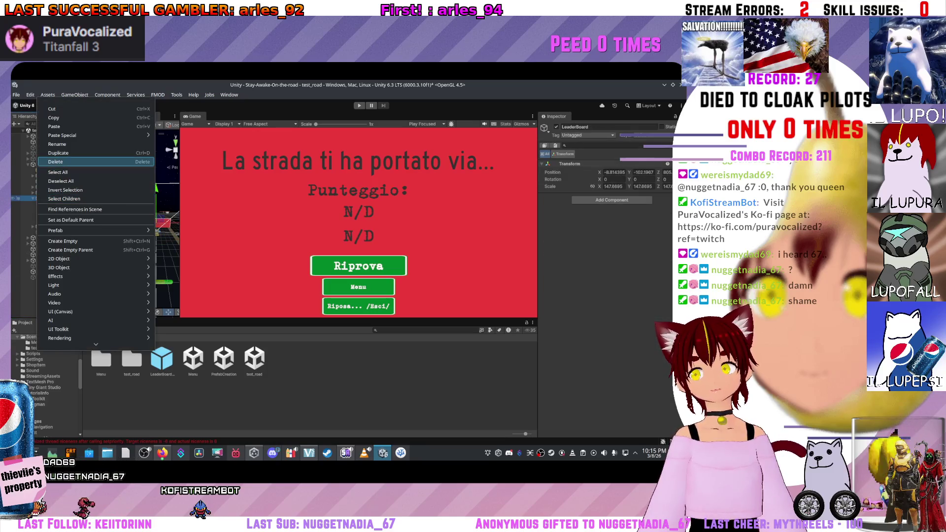
Step: Delete the extra LeaderBoard object, re-place LeaderBoardCanvas under UI, and open the prefab for editing
left_click(56, 162)
left_click_drag(161, 359, 59, 196)
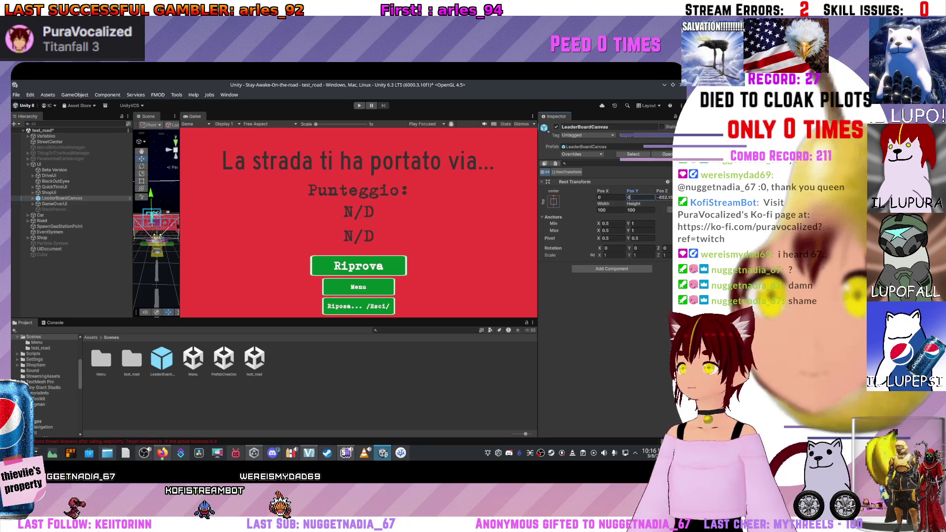
left_click_drag(155, 216, 169, 224)
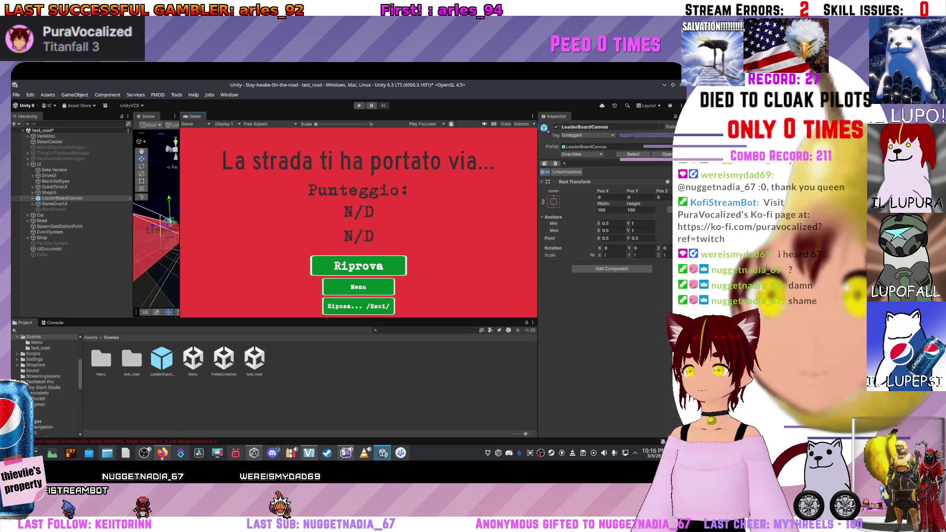
double_click(170, 224)
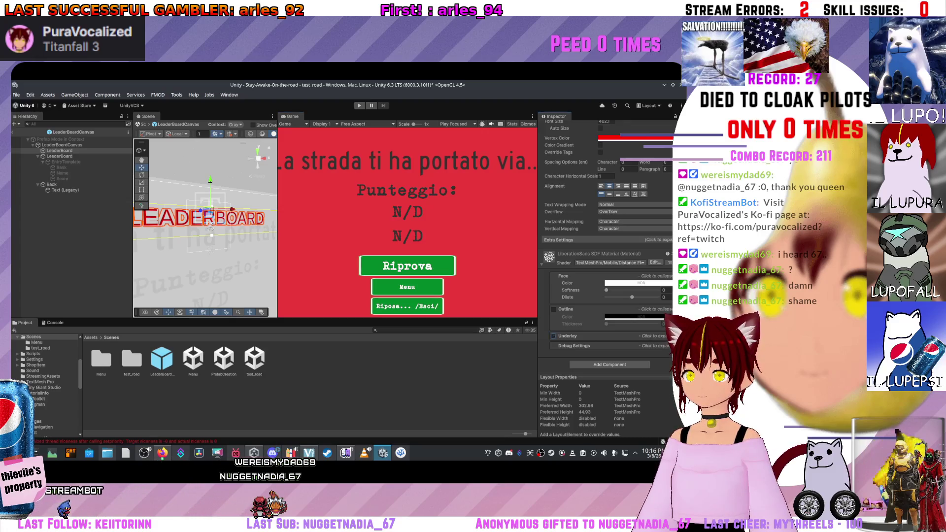
Step: Add a UI Image under the LeaderBoard title inside the LeaderBoardCanvas prefab
scroll(606, 222, "up", 2)
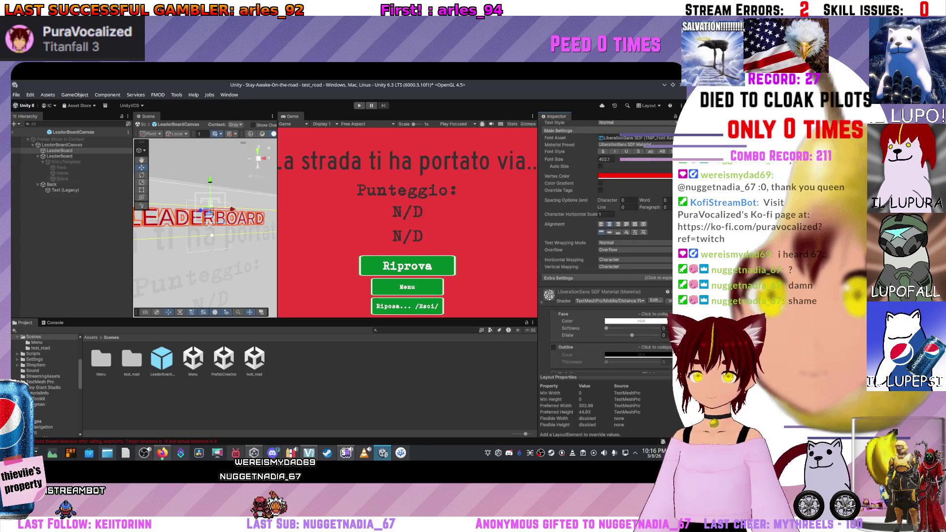
right_click(60, 150)
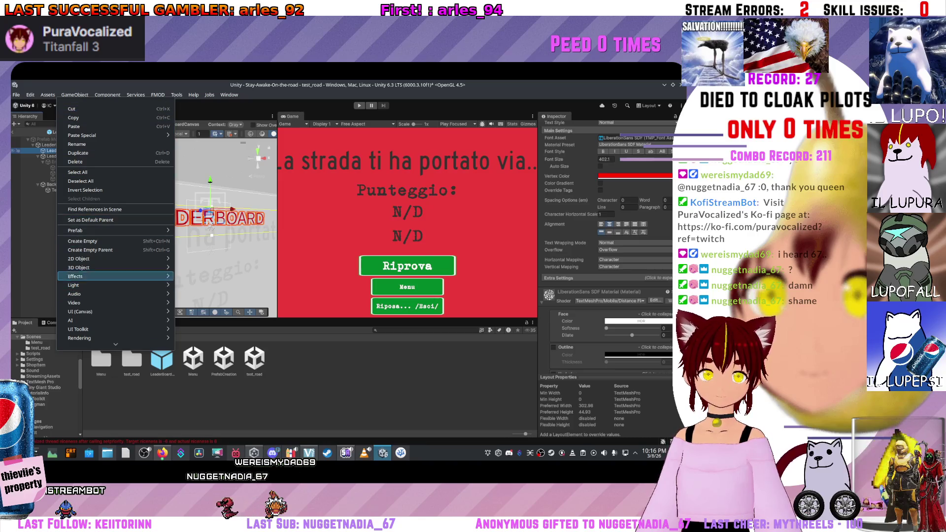
mouse_move(79, 258)
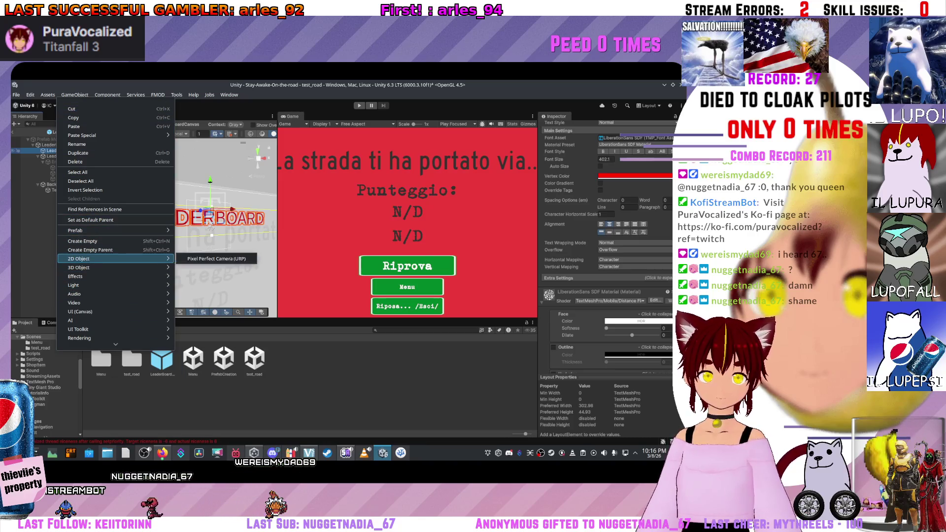
mouse_move(79, 312)
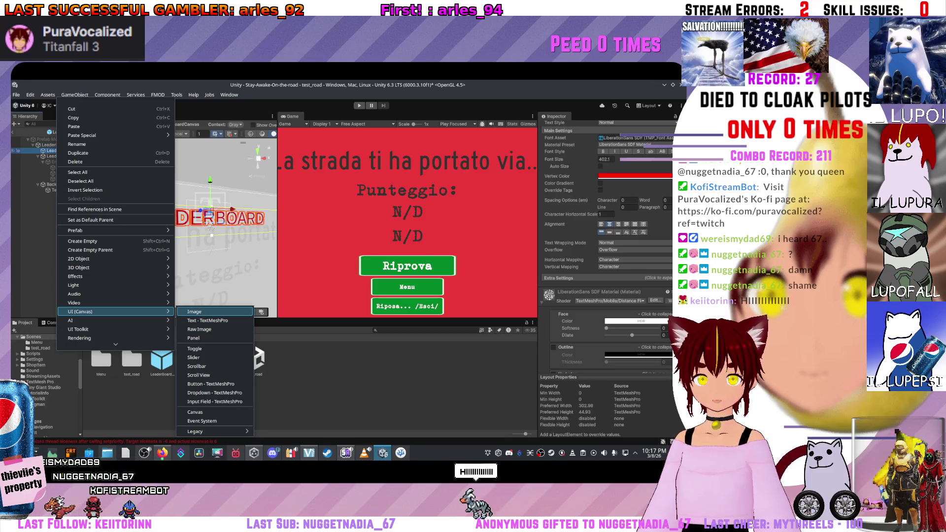
left_click(197, 311)
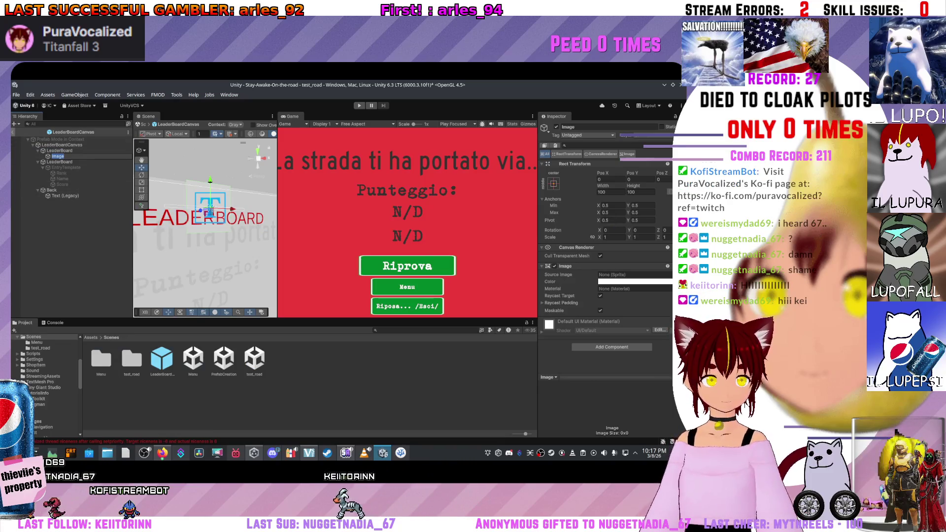
Step: Give the new Image a dark red colour and save the prefab
scroll(205, 221, "up", 5)
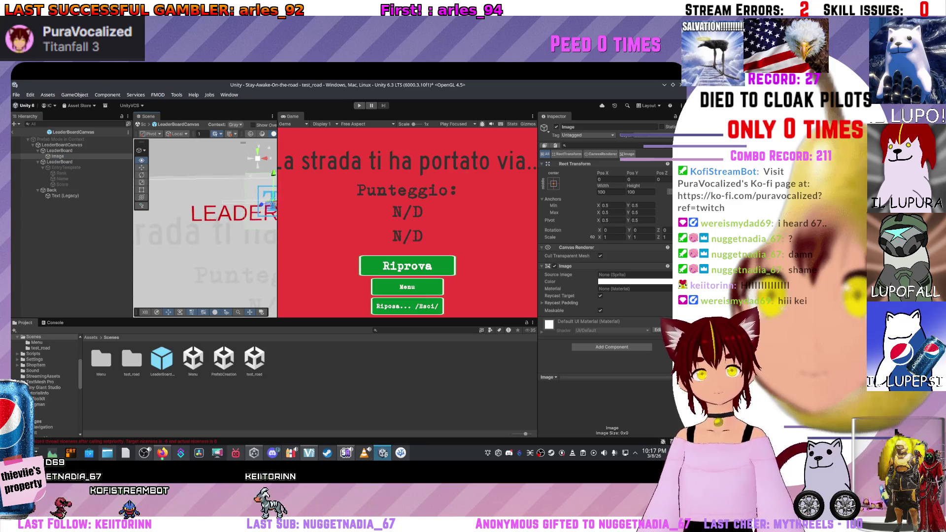
scroll(205, 224, "down", 3)
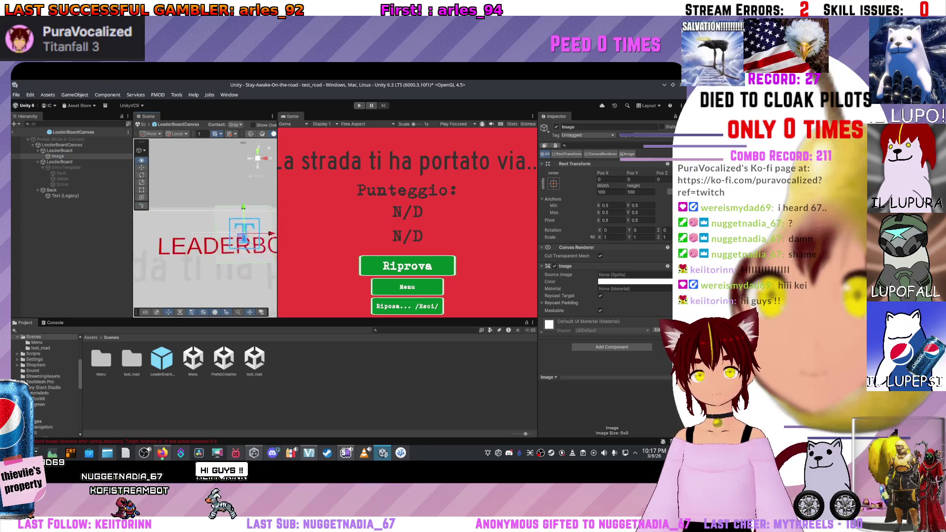
left_click(634, 281)
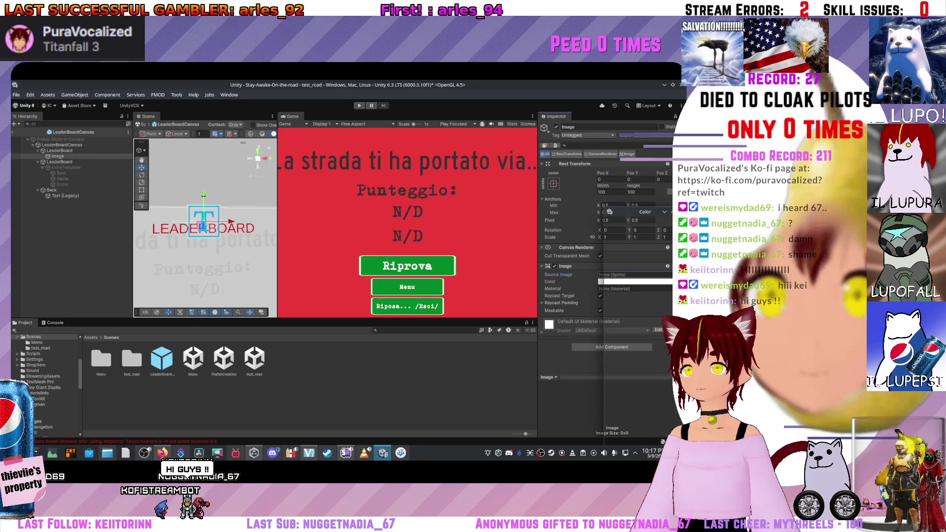
left_click(643, 279)
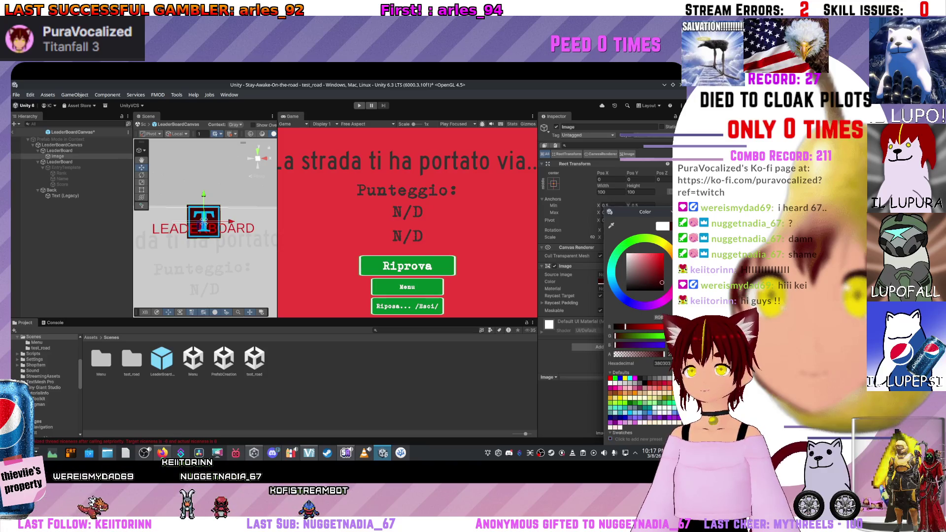
key("ctrl+s")
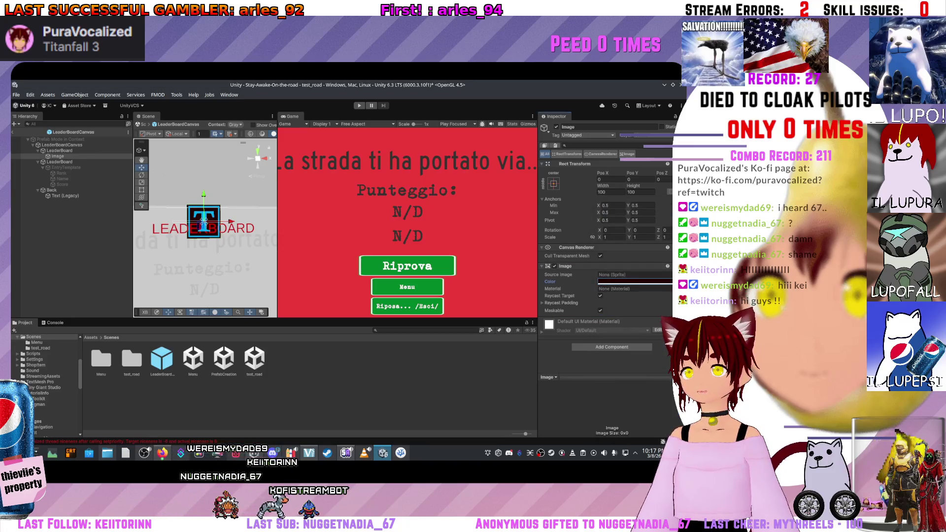
left_click(543, 302)
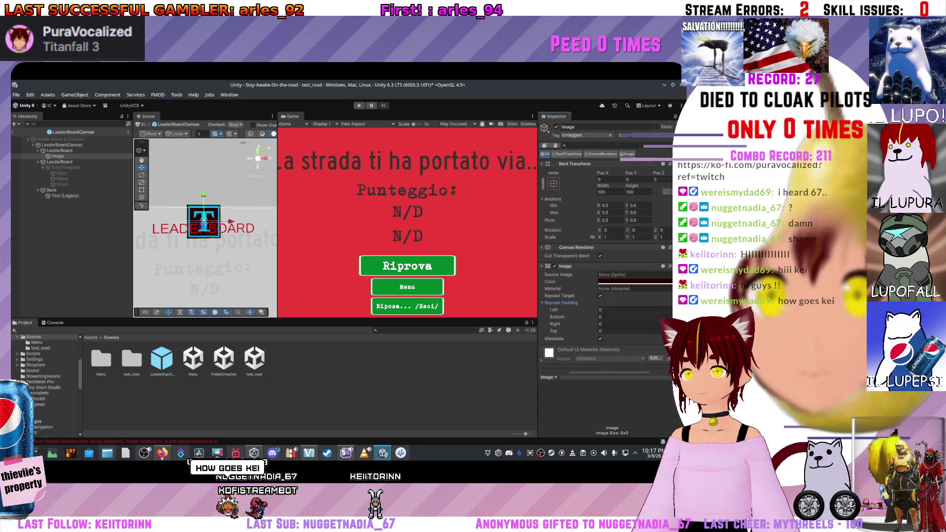
Step: Resize the dark title Image to about 314.5×80.9, then exit Prefab Mode to the test_road scene
mouse_move(603, 186)
left_mouse_down()
mouse_move(650, 186)
mouse_move(620, 186)
mouse_move(624, 172)
left_mouse_up()
left_click_drag(631, 186, 626, 186)
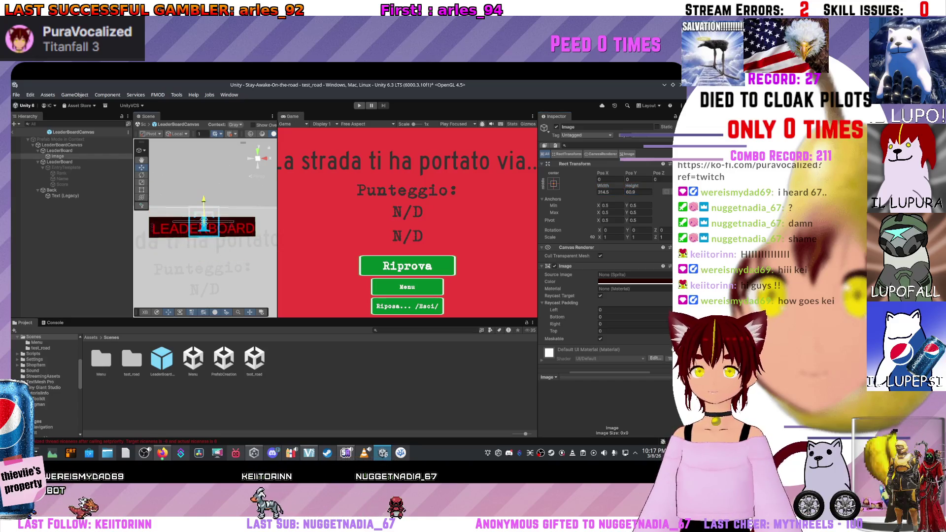
mouse_move(394, 320)
left_mouse_down()
mouse_move(394, 383)
mouse_move(394, 278)
mouse_move(394, 361)
left_mouse_up()
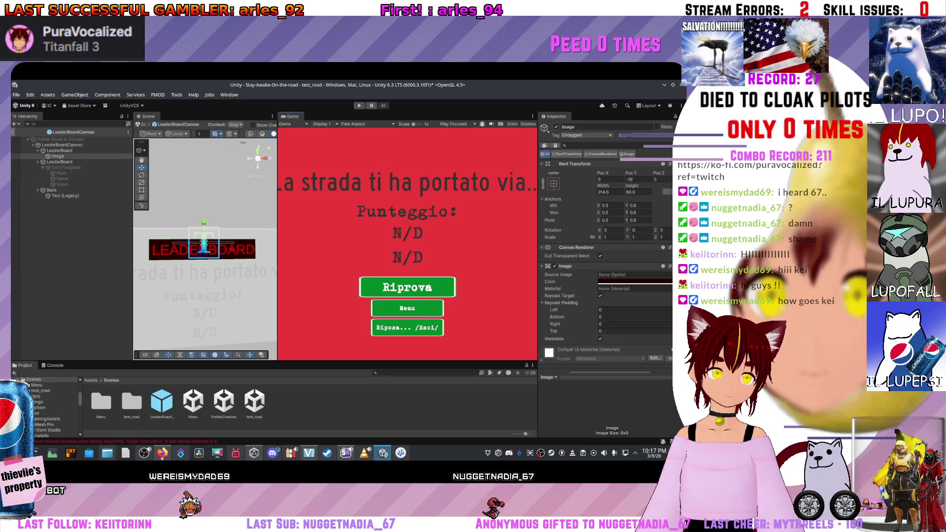
left_click(13, 132)
left_click_drag(229, 245, 160, 230)
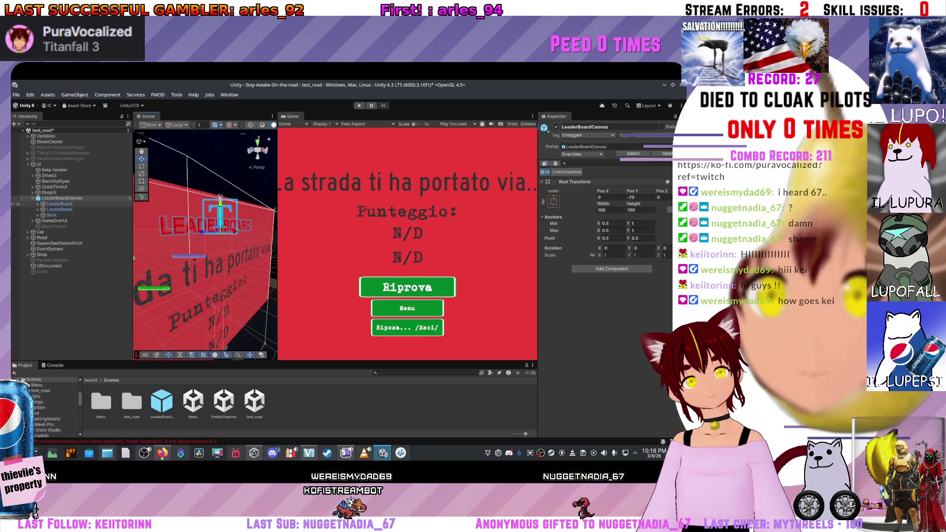
Step: Move LeaderBoardCanvas below GameOverUI in the Hierarchy, then select its LEADERBOARD text
mouse_move(163, 232)
left_mouse_down()
mouse_move(150, 231)
mouse_move(167, 231)
left_mouse_up()
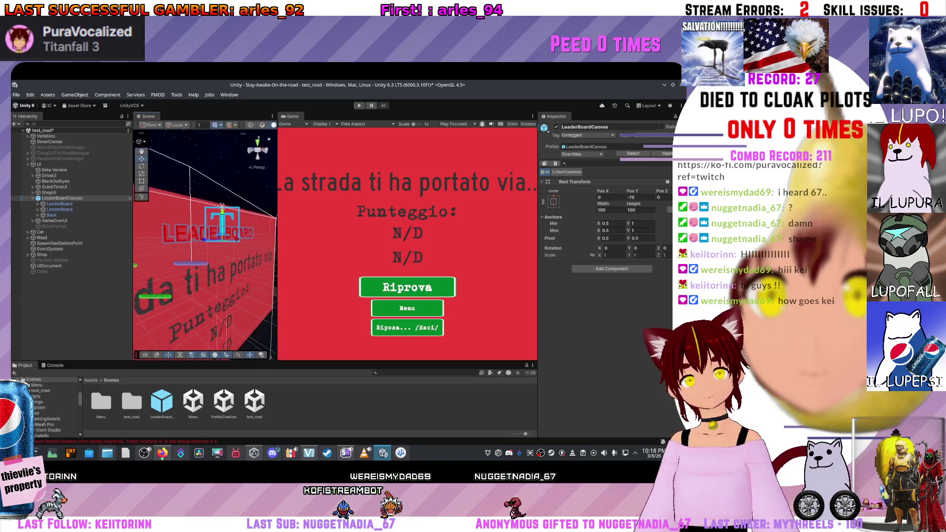
left_click_drag(54, 220, 54, 199)
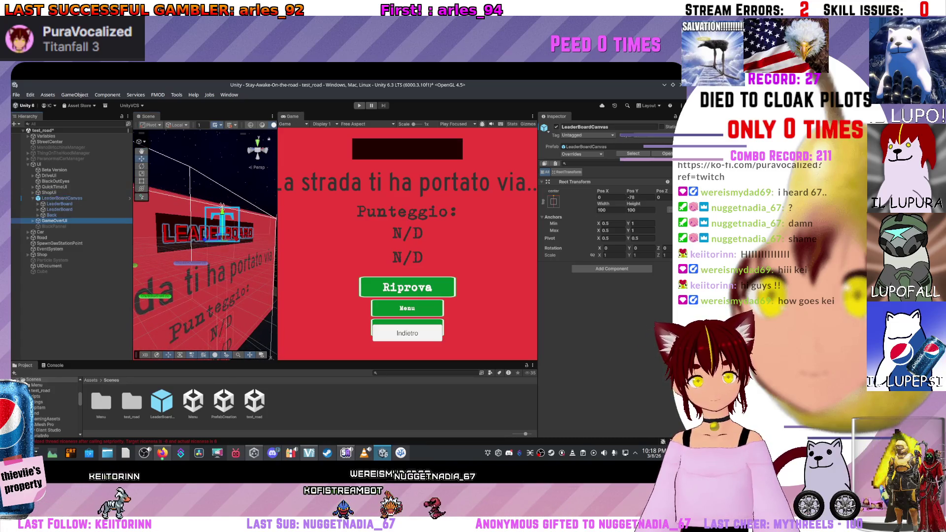
left_click(162, 232)
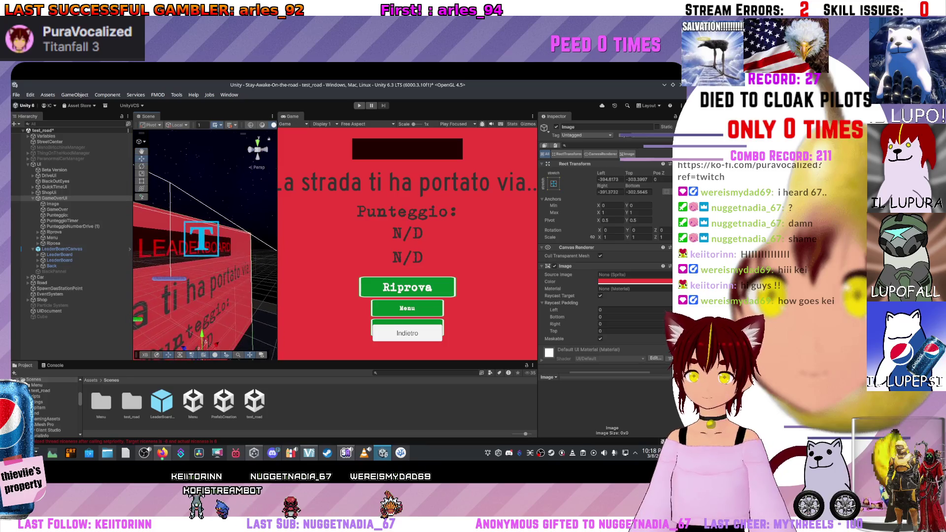
left_click(61, 249)
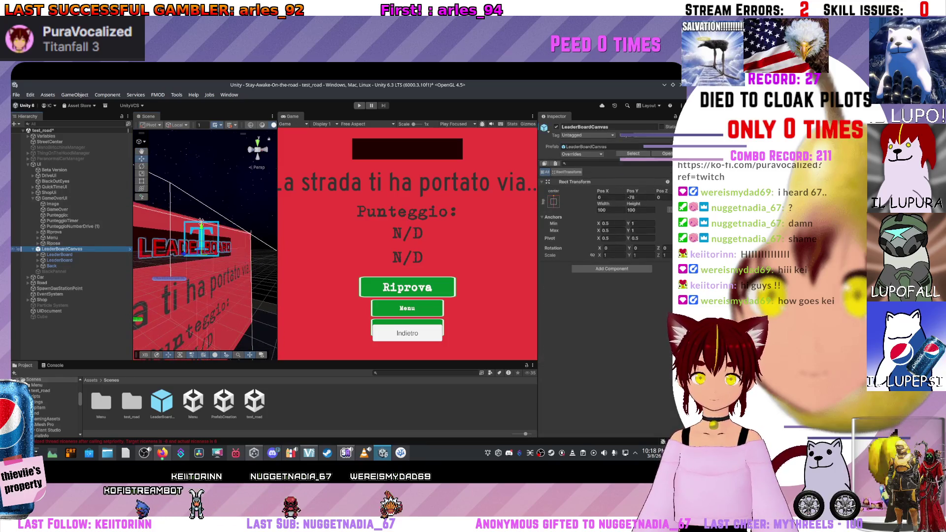
left_click(17, 254)
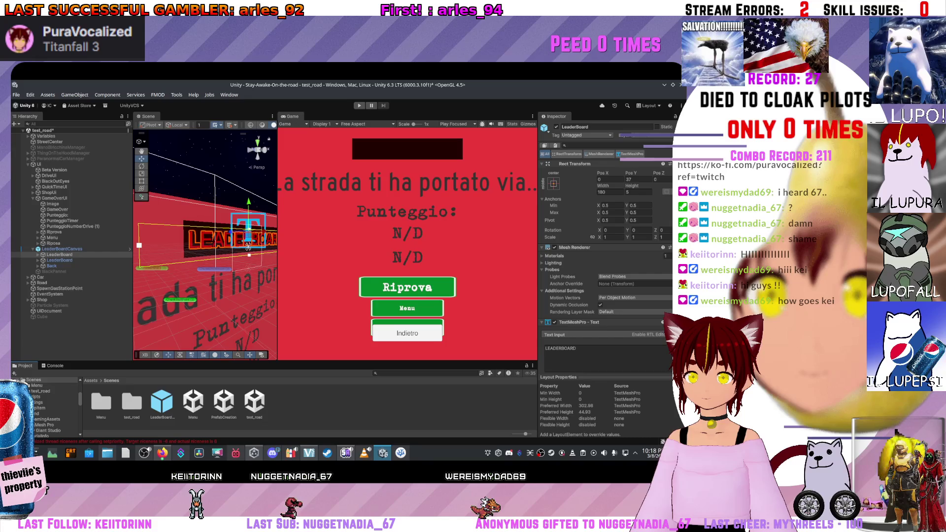
Step: Deactivate the GameOverUI object with Alt+Shift+A to reveal the quick-time-event view
scroll(606, 276, "down", 5)
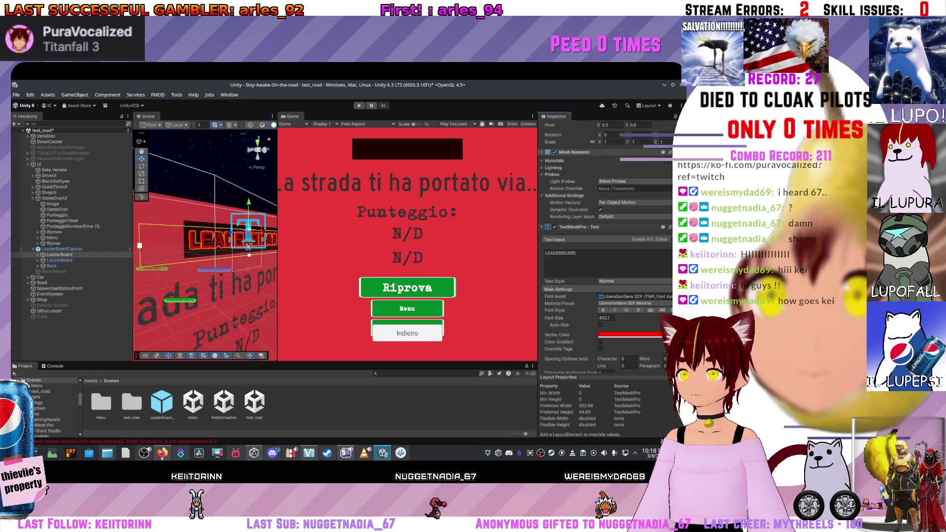
scroll(606, 246, "up", 3)
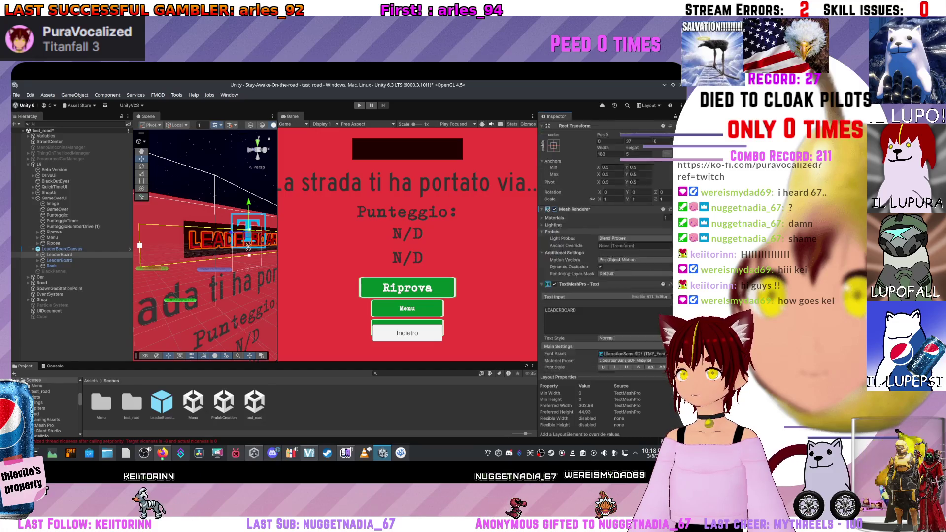
scroll(606, 275, "down", 2)
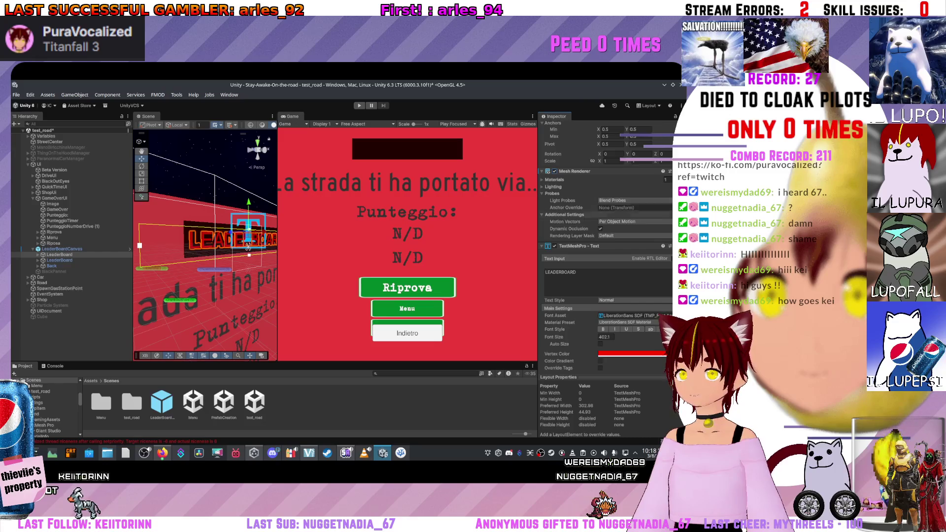
scroll(605, 276, "down", 4)
scroll(606, 275, "down", 3)
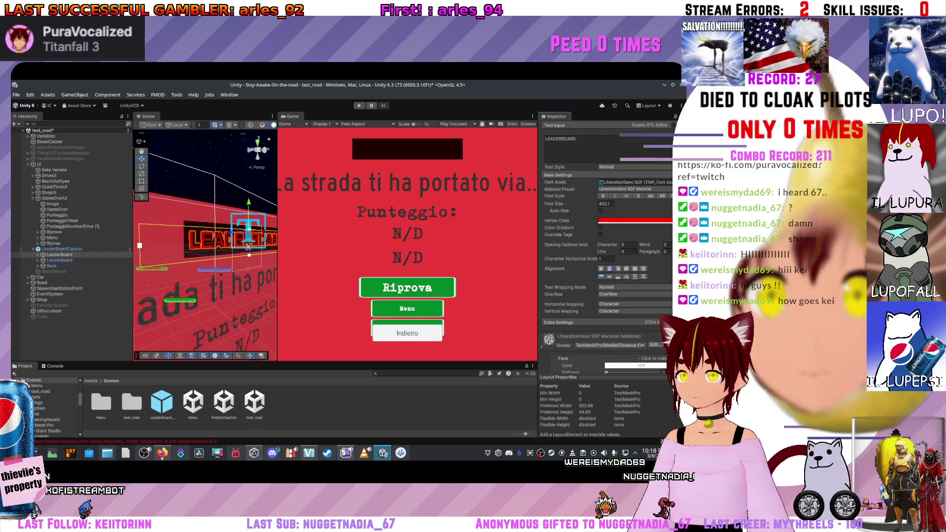
scroll(606, 276, "down", 3)
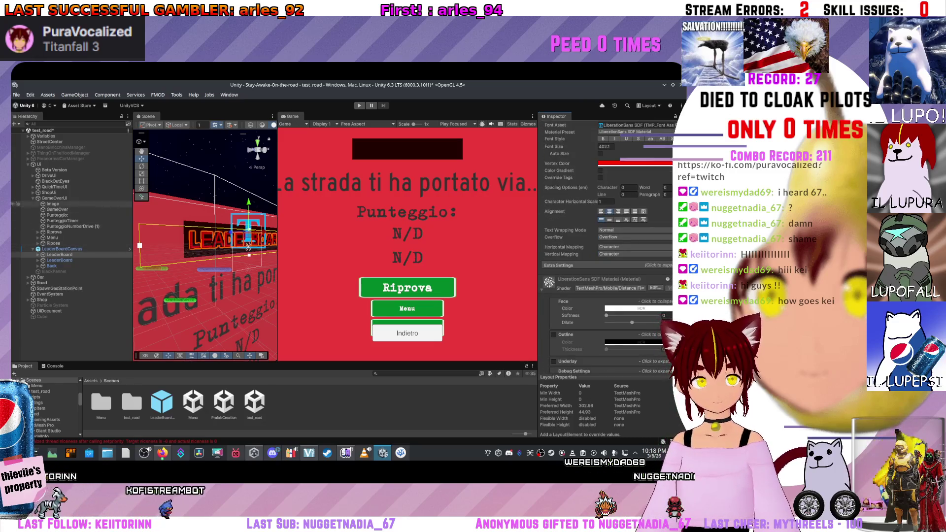
left_click(54, 198)
key("alt+shift+a")
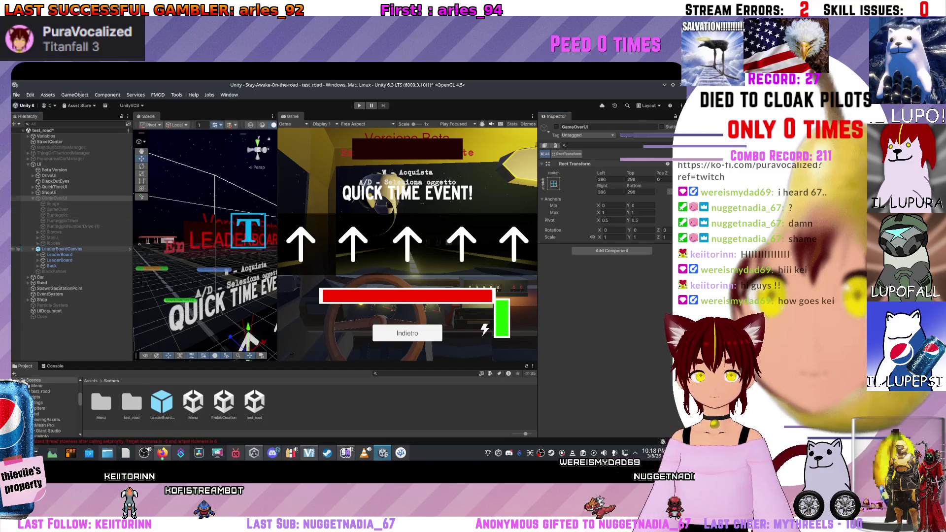
Step: Select the LeaderBoard title, widen the Inspector, and review its TextMeshPro settings
left_click(60, 254)
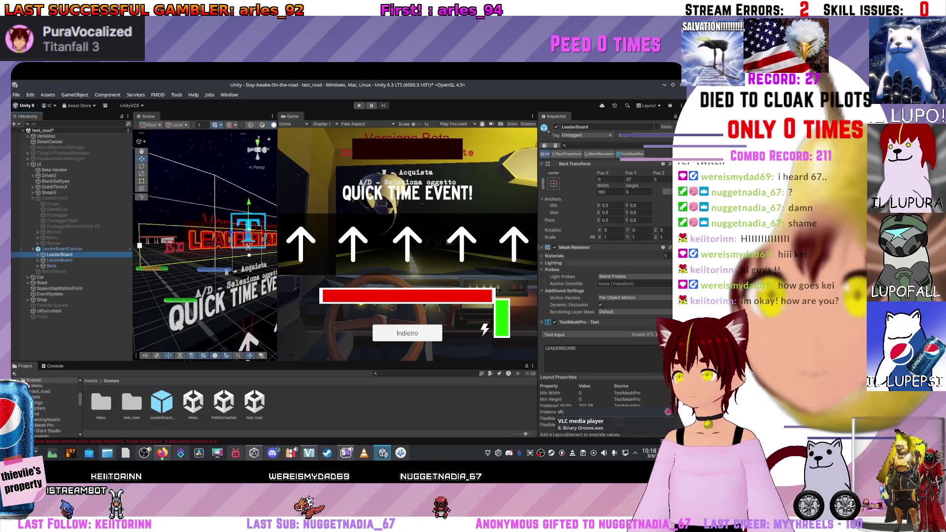
left_click_drag(538, 247, 502, 246)
scroll(587, 246, "down", 4)
scroll(586, 247, "down", 5)
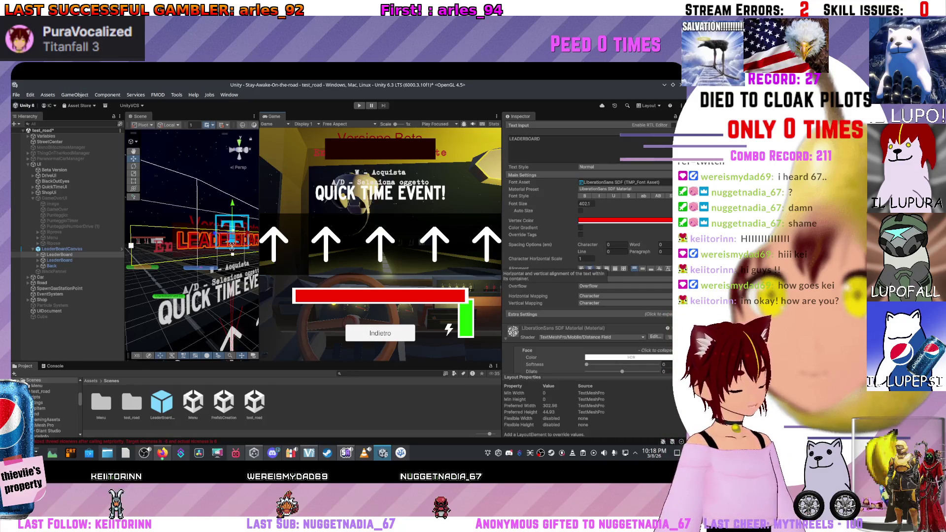
scroll(542, 266, "up", 1)
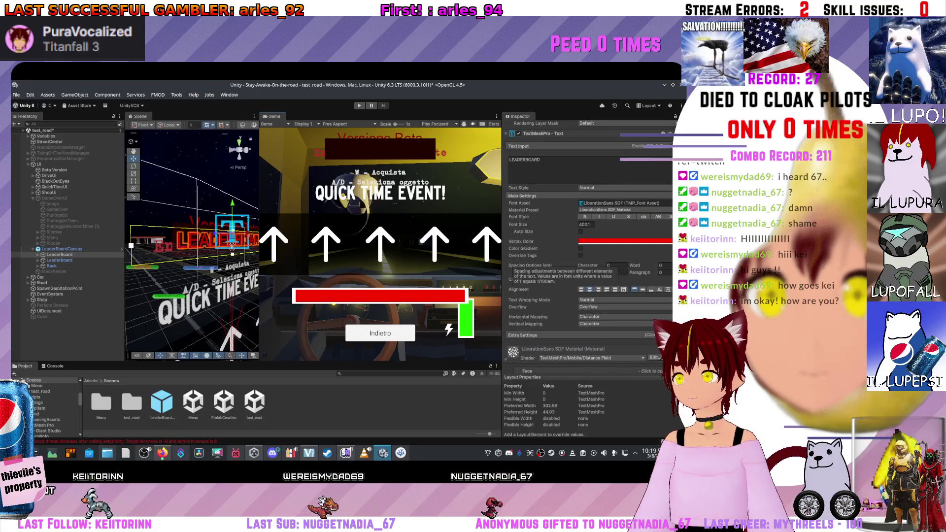
scroll(587, 247, "up", 3)
scroll(530, 272, "up", 4)
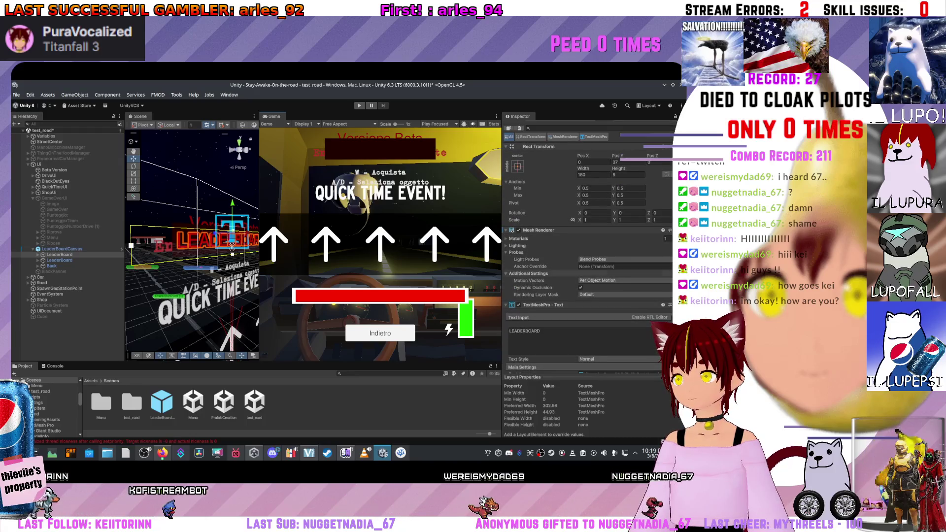
scroll(586, 271, "down", 5)
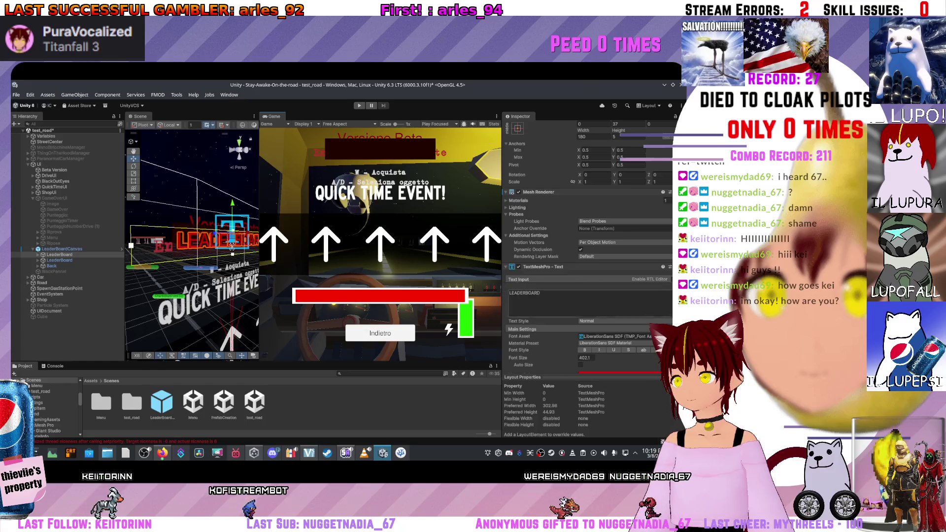
scroll(586, 271, "down", 2)
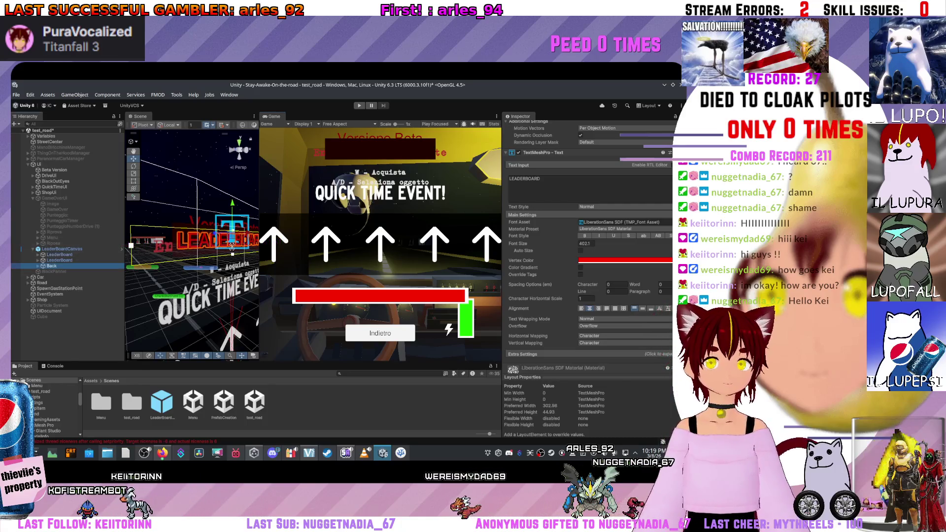
Step: Nudge the LeaderBoard title slightly left, then expand LeaderBoard to reveal EntryTemplate
left_click(59, 260)
left_click(59, 255)
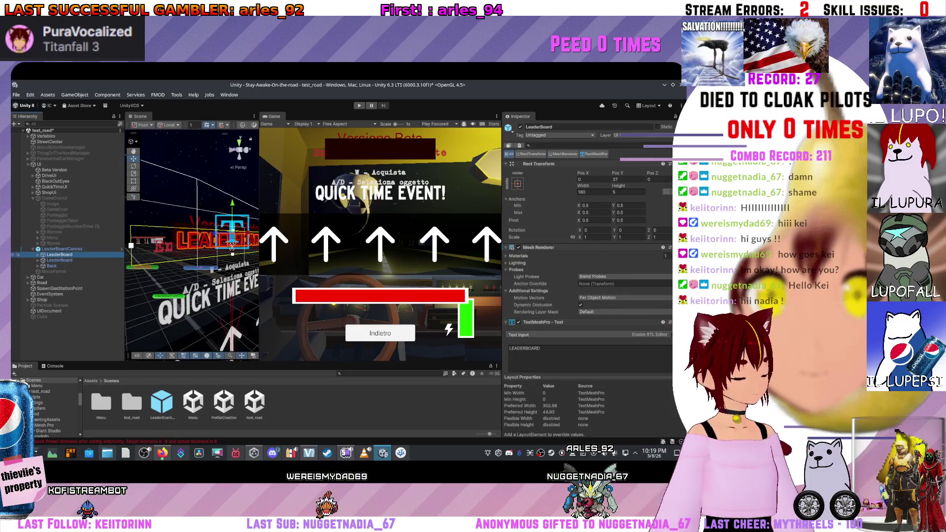
mouse_move(232, 245)
left_mouse_down()
mouse_move(207, 251)
mouse_move(262, 249)
mouse_move(216, 250)
mouse_move(242, 252)
left_mouse_up()
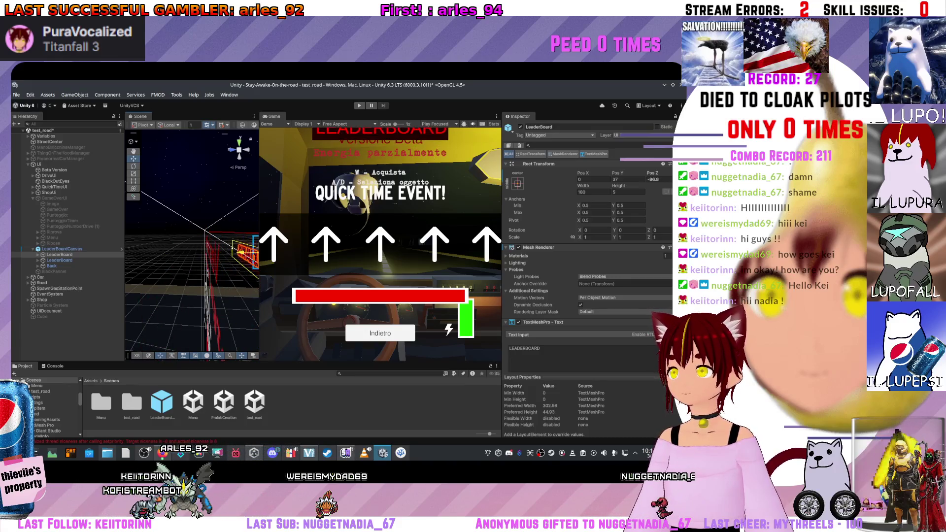
scroll(173, 285, "up", 5)
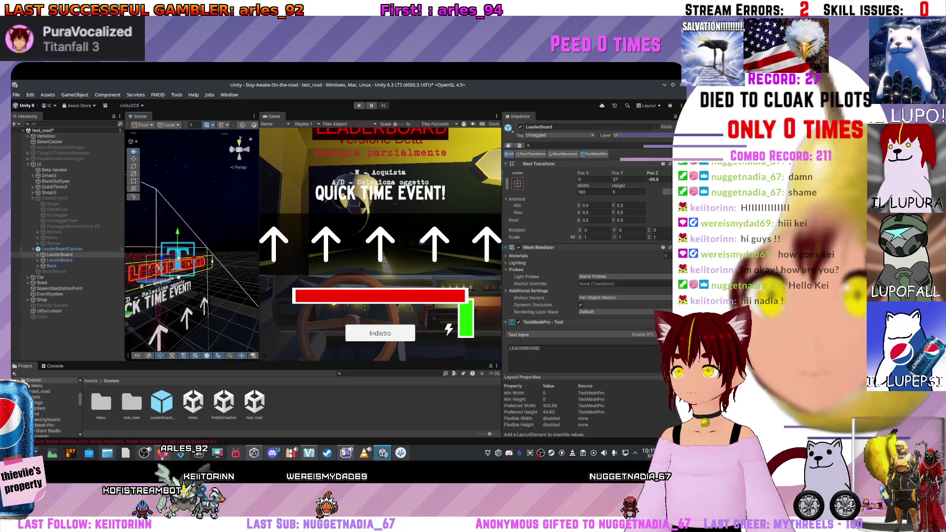
left_click_drag(174, 285, 150, 273)
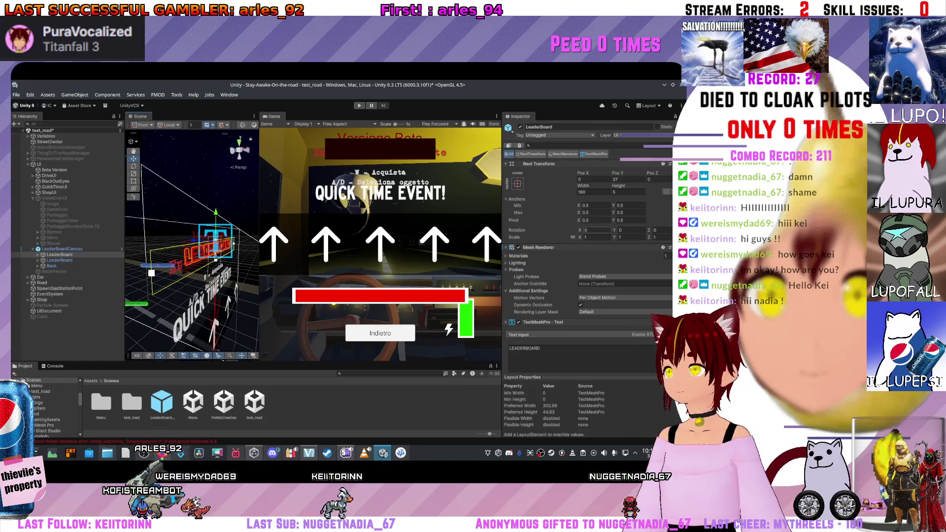
scroll(586, 247, "down", 1)
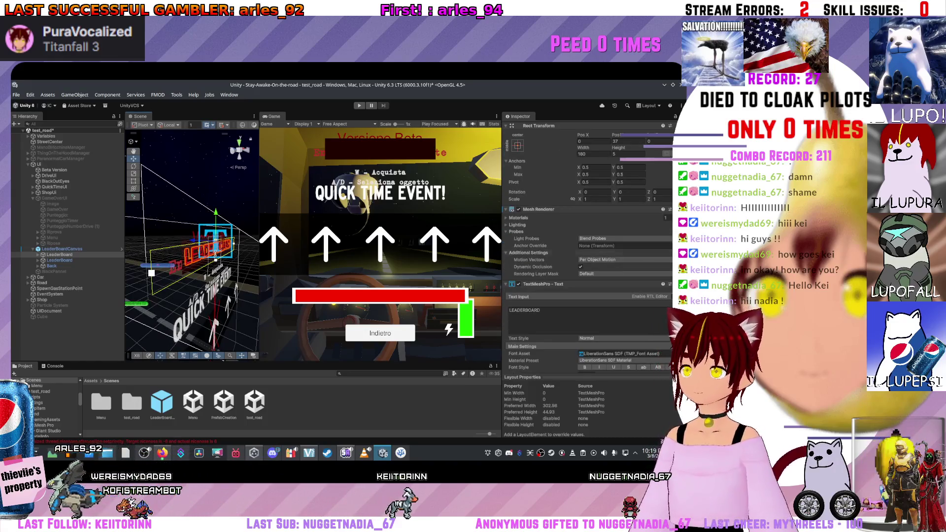
left_click(59, 260)
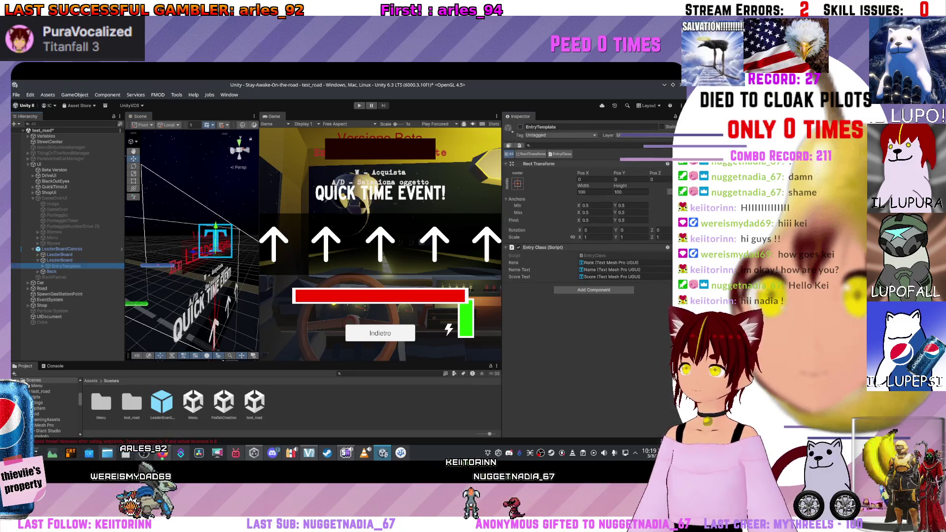
Step: Enable EntryTemplate, reselect the LeaderBoard title, and keep its overflow mode as Overflow
left_click(520, 127)
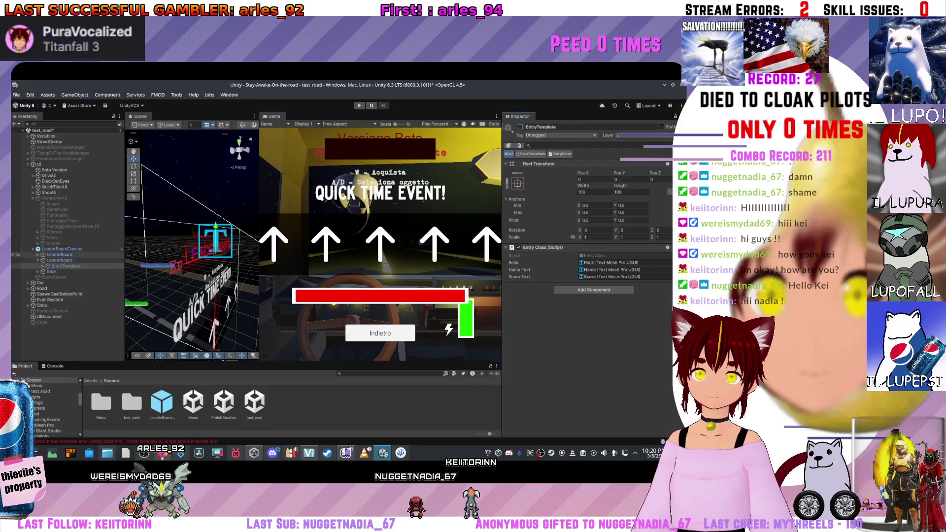
left_click(59, 254)
scroll(586, 271, "up", 1)
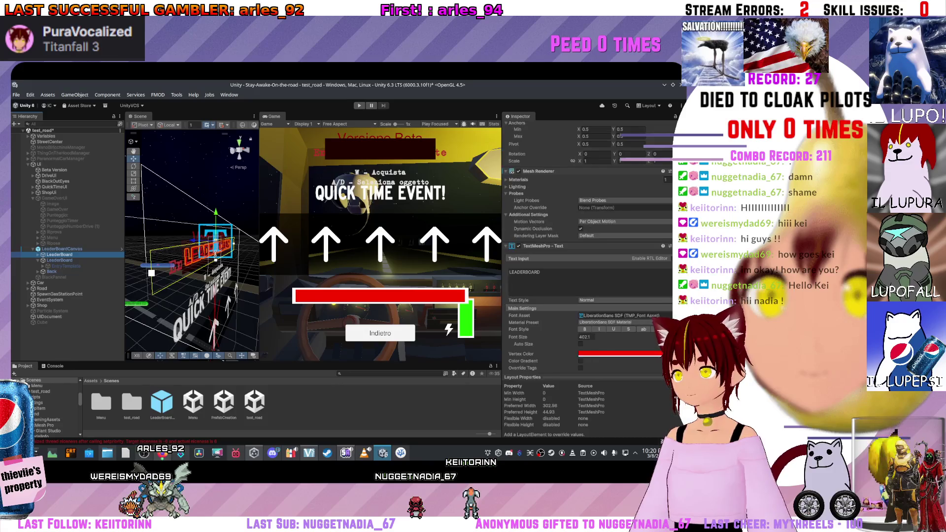
scroll(586, 271, "down", 4)
scroll(586, 271, "down", 4)
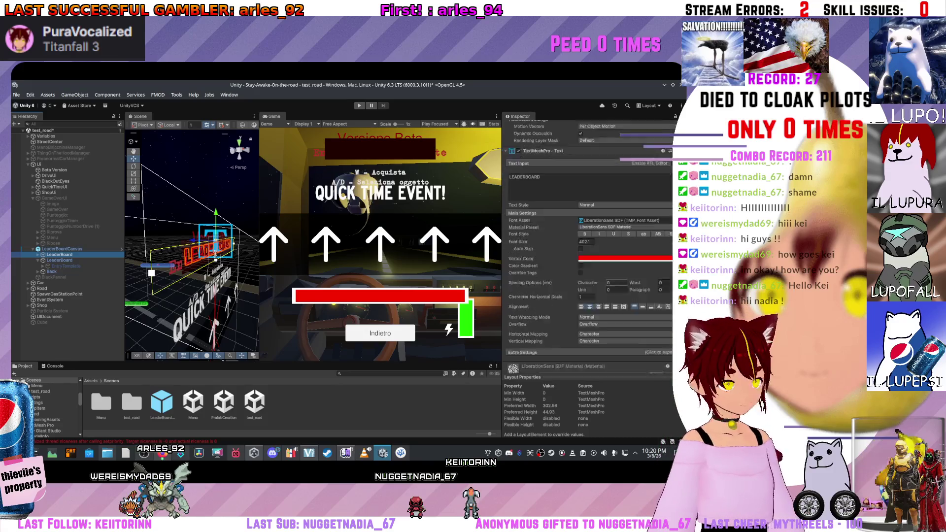
scroll(586, 271, "down", 3)
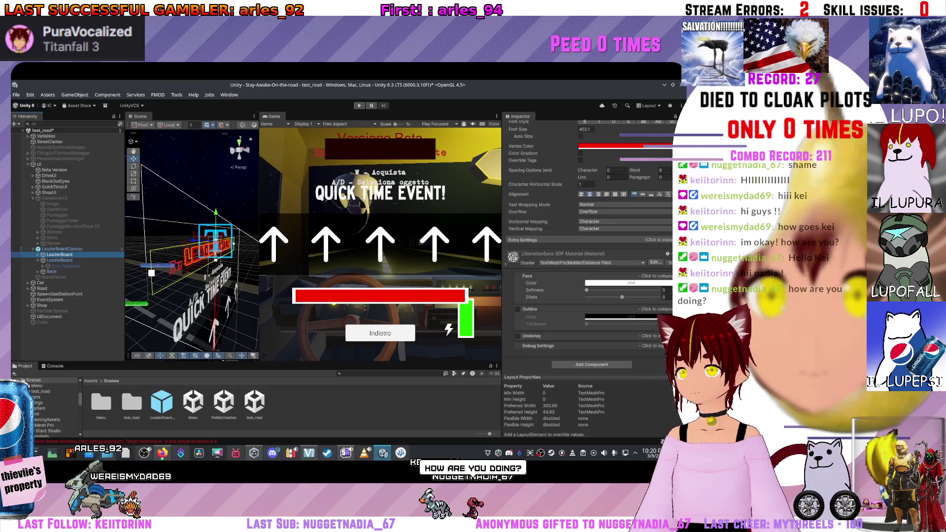
scroll(586, 271, "up", 6)
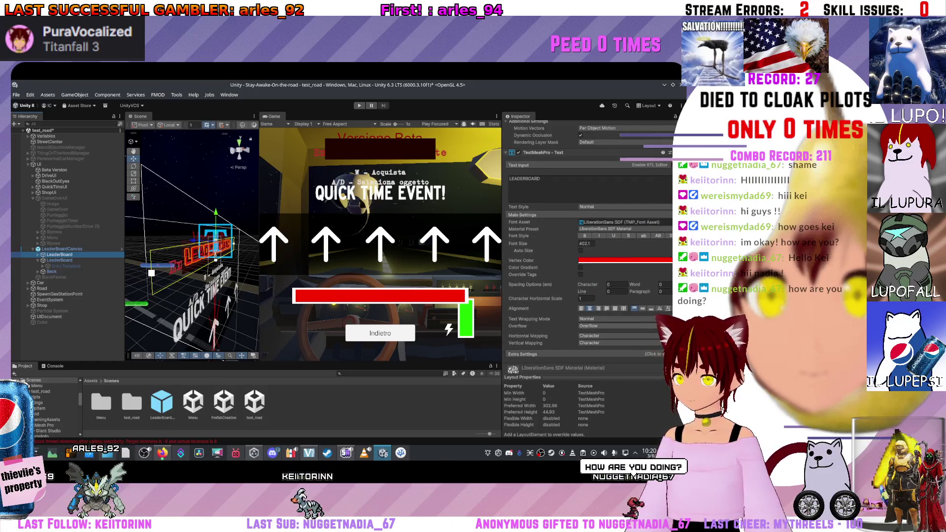
left_click(616, 326)
key("Escape")
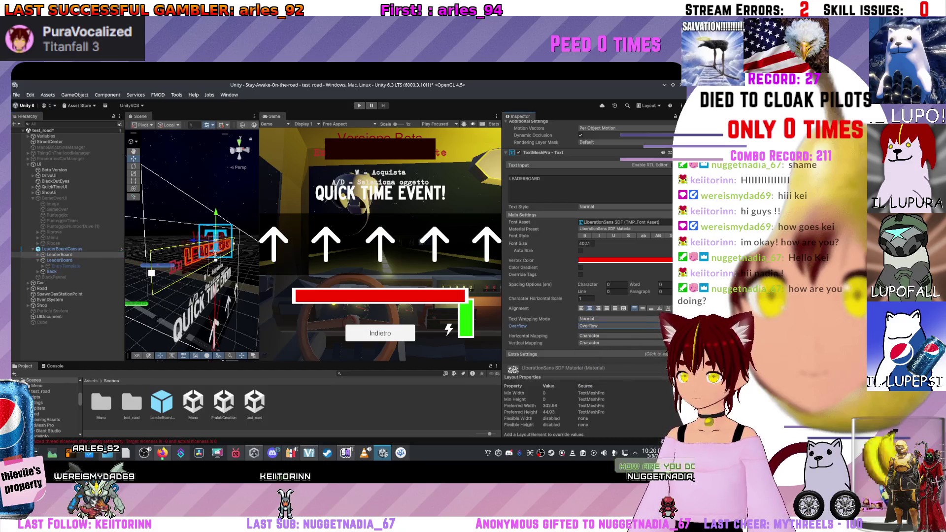
Step: Review the LeaderBoard text's material list and keep its text style Normal
scroll(586, 271, "up", 3)
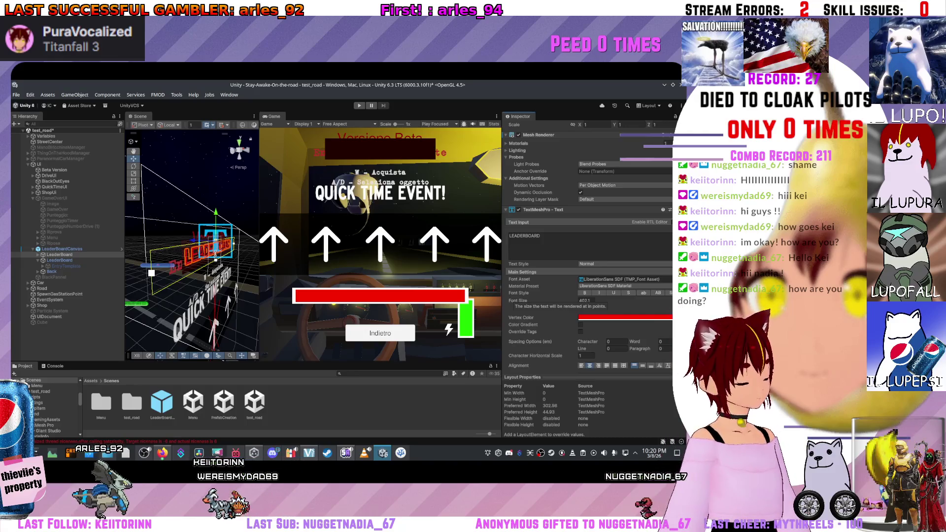
scroll(586, 276, "up", 4)
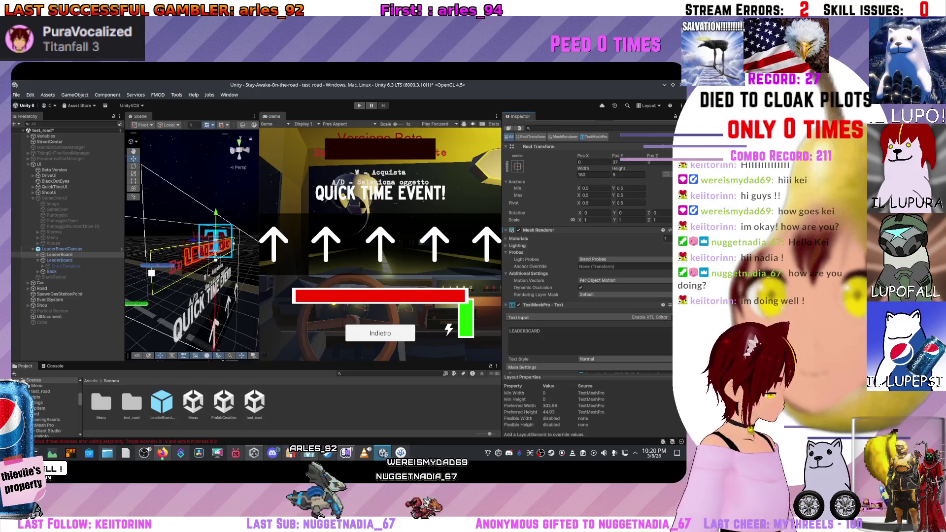
scroll(586, 222, "up", 1)
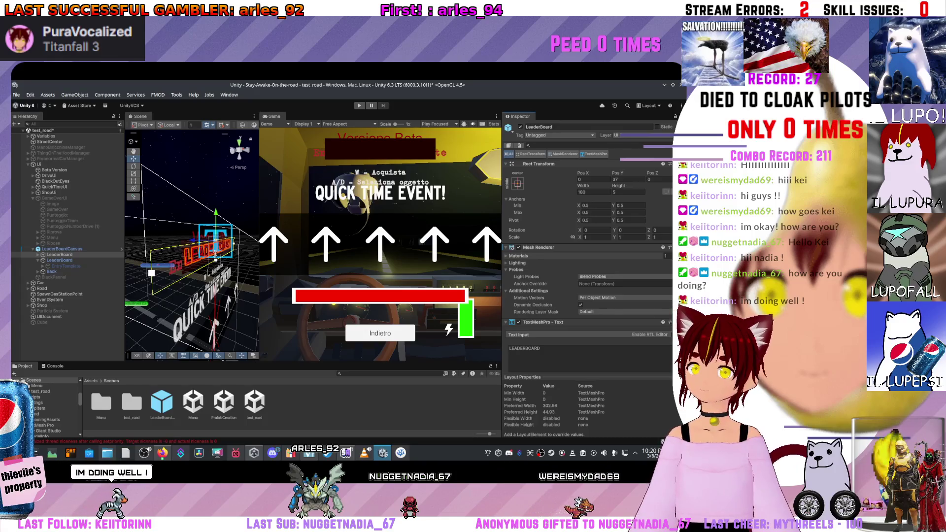
left_click(517, 255)
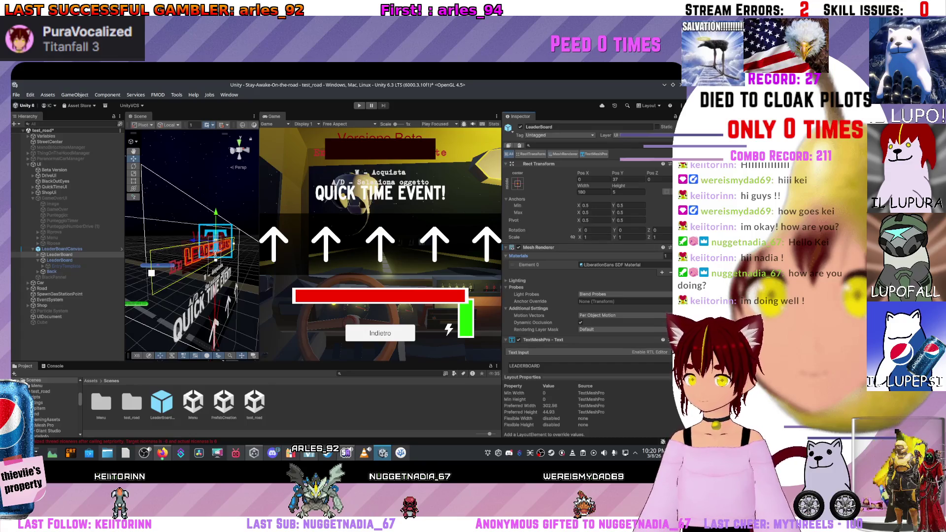
scroll(586, 246, "down", 2)
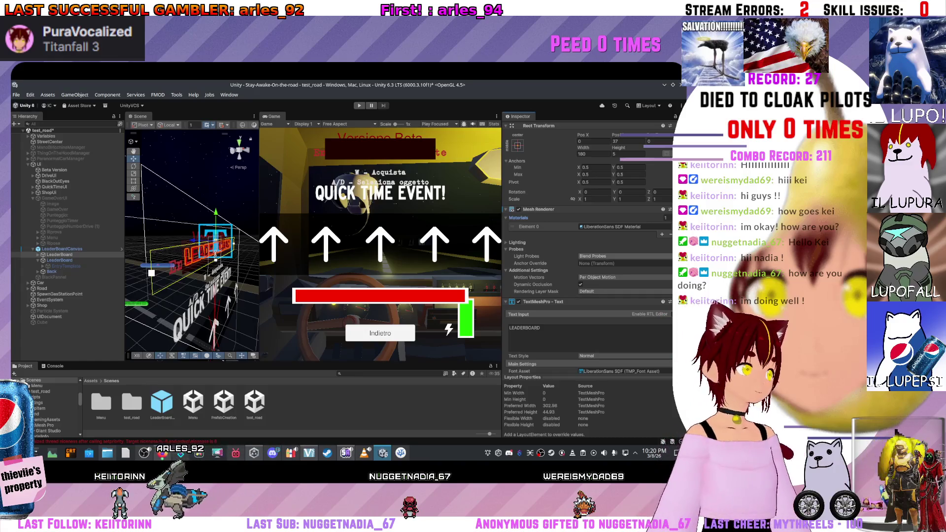
scroll(586, 276, "down", 4)
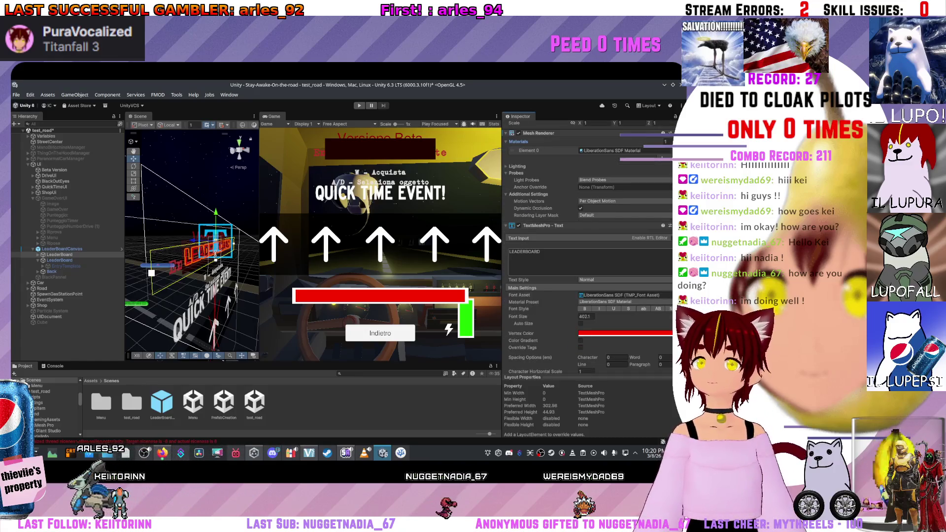
scroll(586, 276, "down", 2)
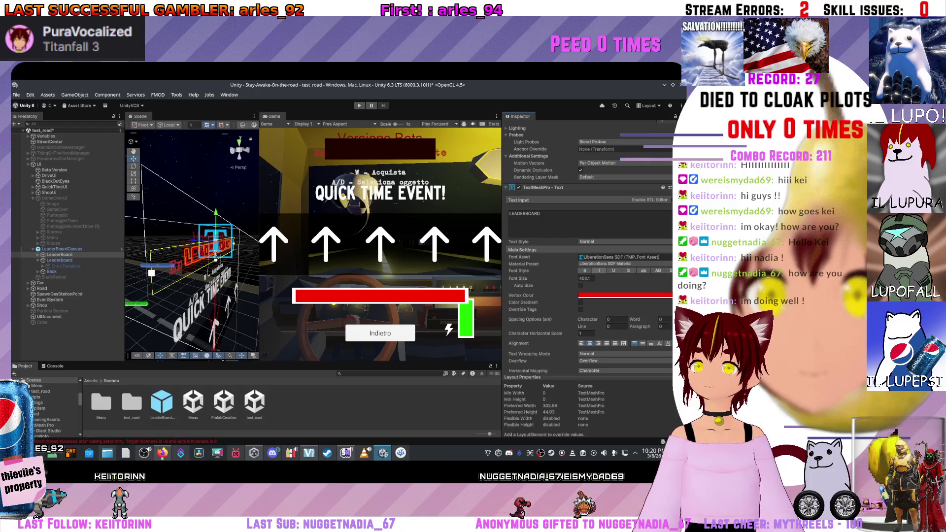
left_click(601, 242)
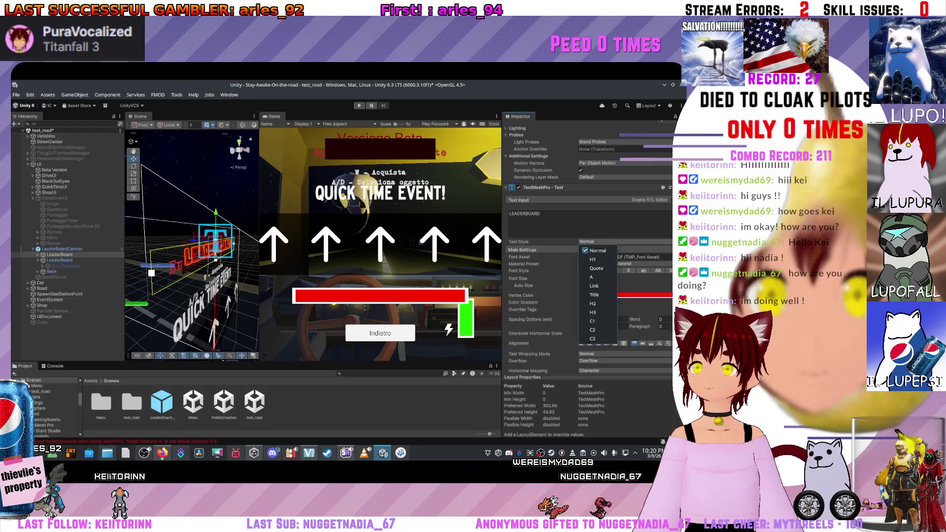
key("Escape")
scroll(587, 221, "down", 3)
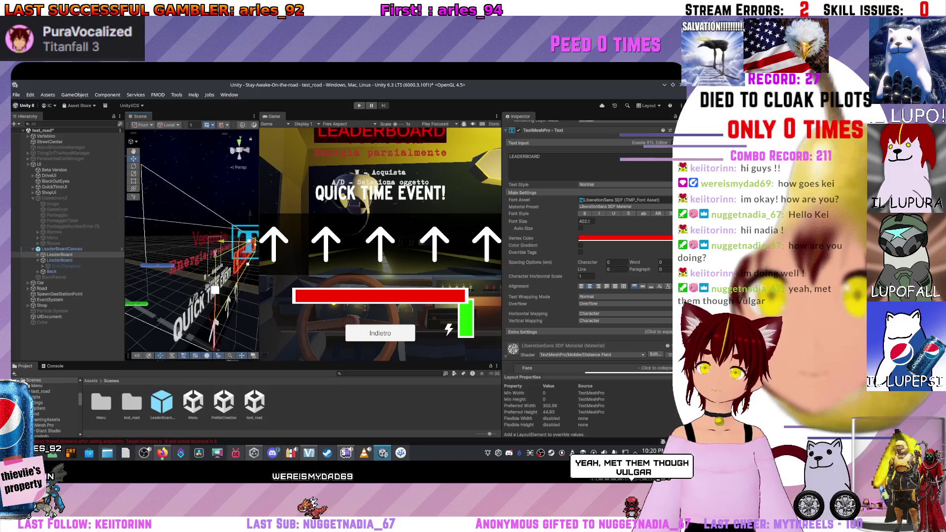
Step: Enlarge the scene and game views and raise the LEADERBOARD text to the game view top
left_click_drag(192, 276, 168, 277)
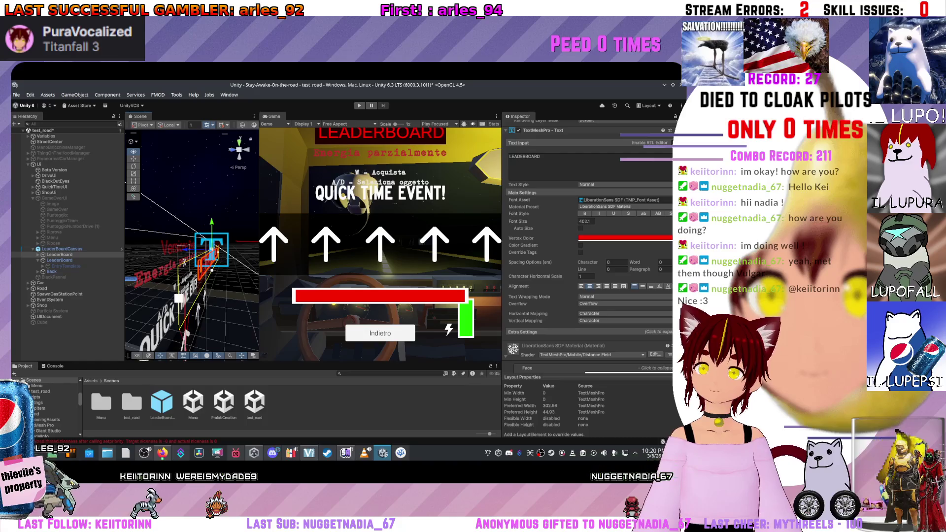
left_click_drag(247, 363, 246, 419)
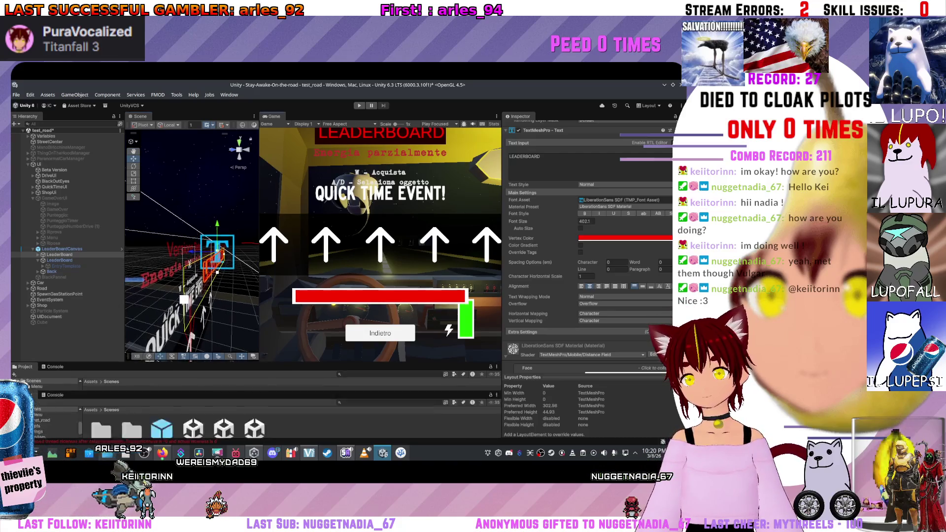
left_click_drag(197, 276, 170, 281)
mouse_move(158, 338)
left_mouse_down()
mouse_move(228, 362)
mouse_move(212, 283)
mouse_move(239, 340)
mouse_move(247, 318)
mouse_move(205, 318)
mouse_move(212, 281)
mouse_move(201, 304)
mouse_move(183, 313)
mouse_move(185, 303)
mouse_move(217, 327)
mouse_move(194, 351)
mouse_move(196, 337)
left_mouse_up()
scroll(196, 337, "up", 3)
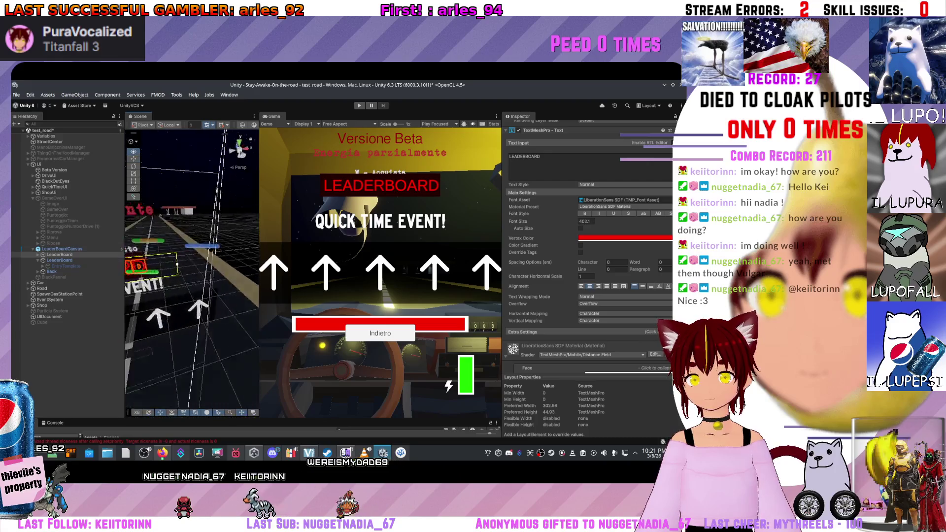
mouse_move(178, 276)
left_mouse_down()
mouse_move(178, 252)
mouse_move(157, 248)
mouse_move(136, 295)
mouse_move(163, 278)
mouse_move(153, 271)
mouse_move(200, 271)
left_mouse_up()
scroll(178, 251, "up", 3)
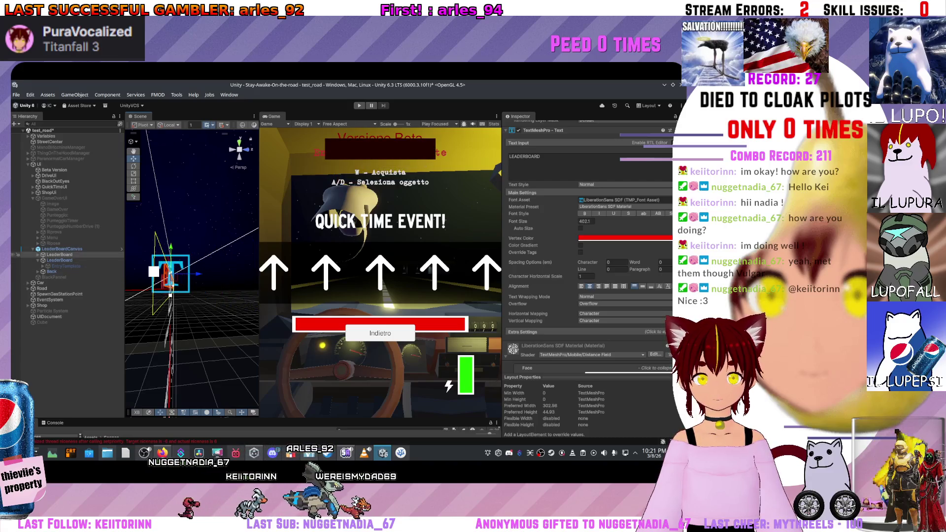
key("ctrl+z")
key("ctrl+z")
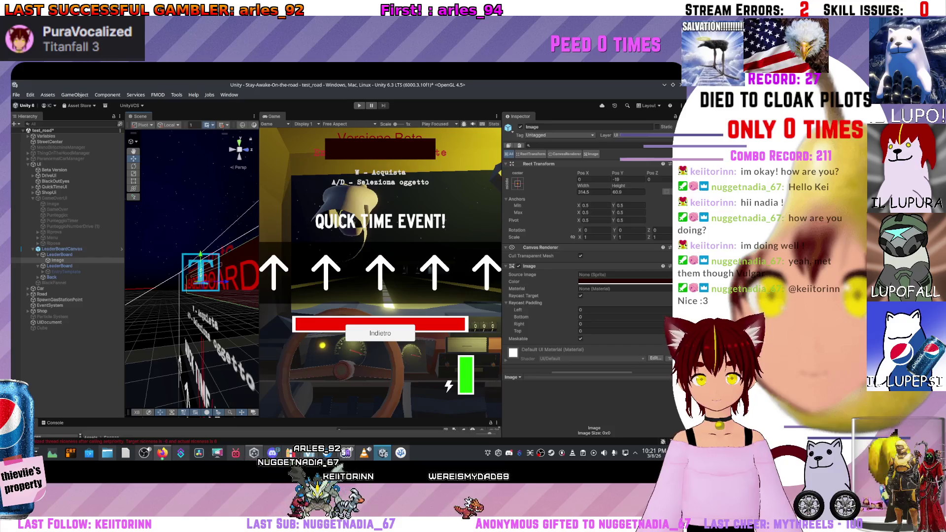
Step: Select the Image under LeaderBoard and push it back to reveal the LEADERBOARD text
left_click(201, 271)
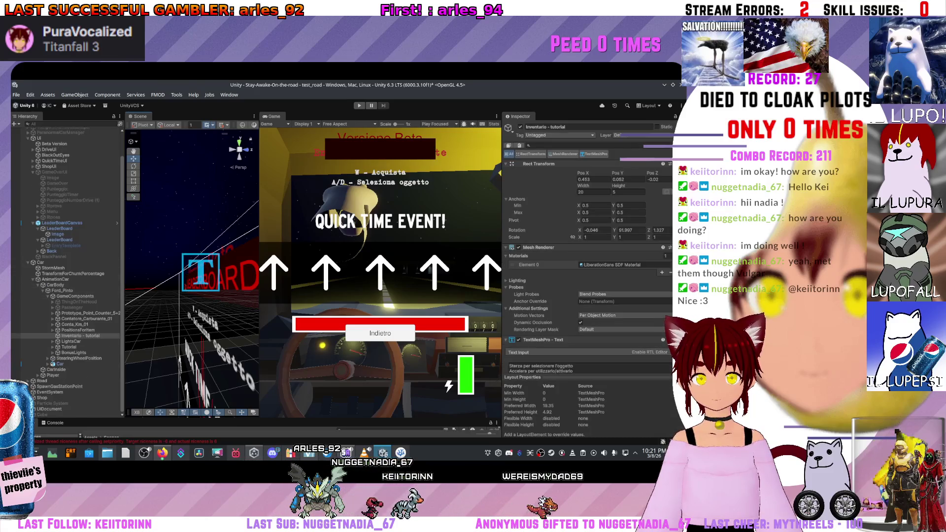
left_click_drag(200, 271, 173, 258)
left_click(173, 257)
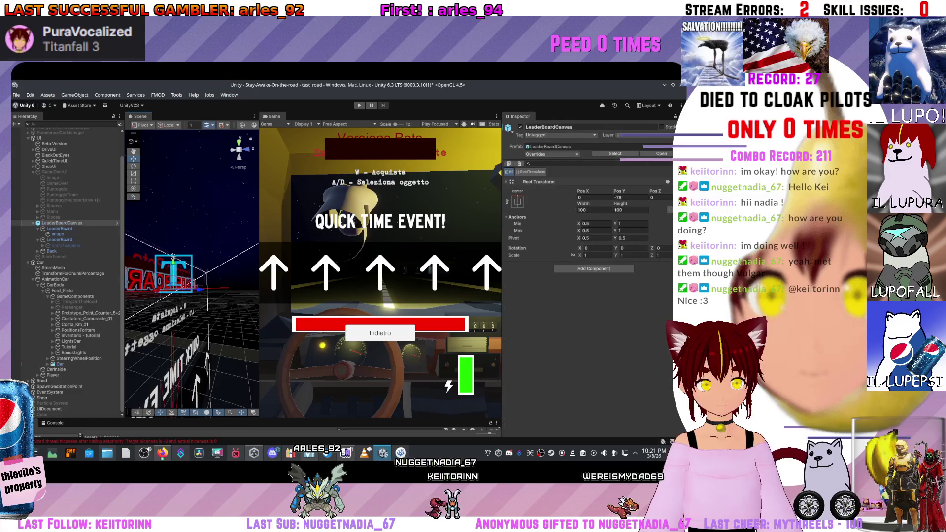
left_click(173, 257)
left_click(174, 266)
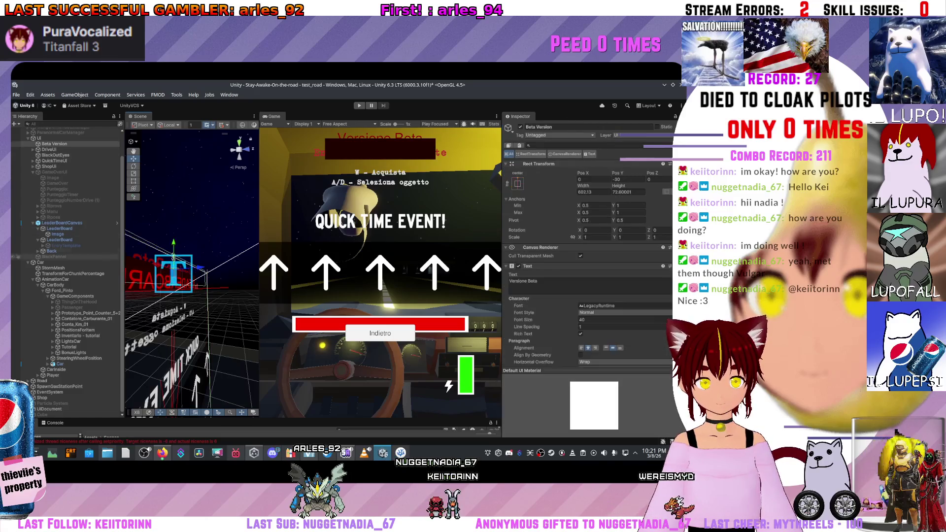
mouse_move(209, 281)
left_mouse_down()
mouse_move(227, 281)
mouse_move(199, 281)
left_mouse_up()
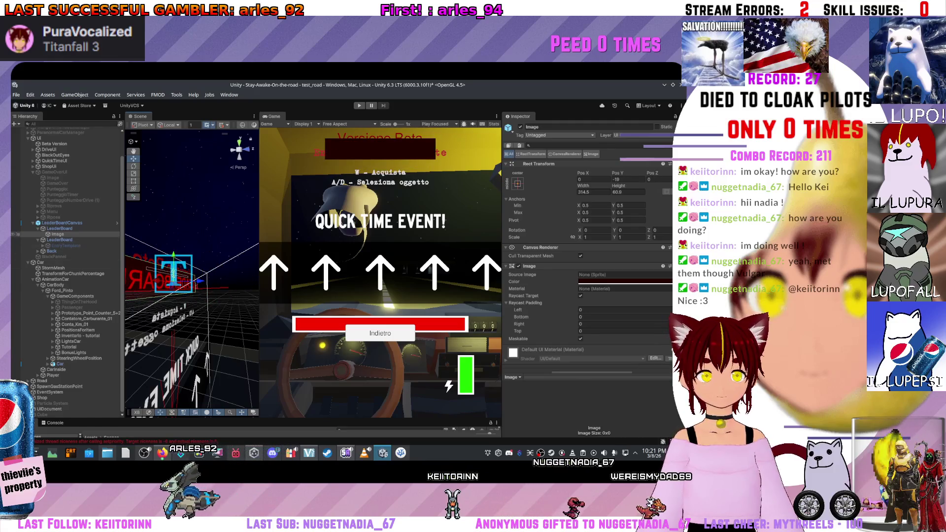
Step: Open the prefab for restructuring and move Image to be LeaderBoardCanvas's first child
left_click_drag(57, 234, 59, 240)
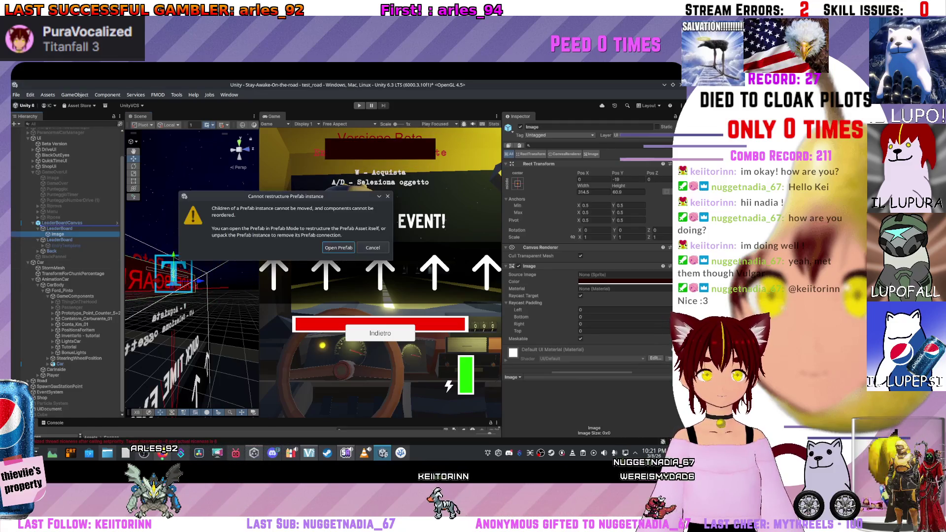
key("Return")
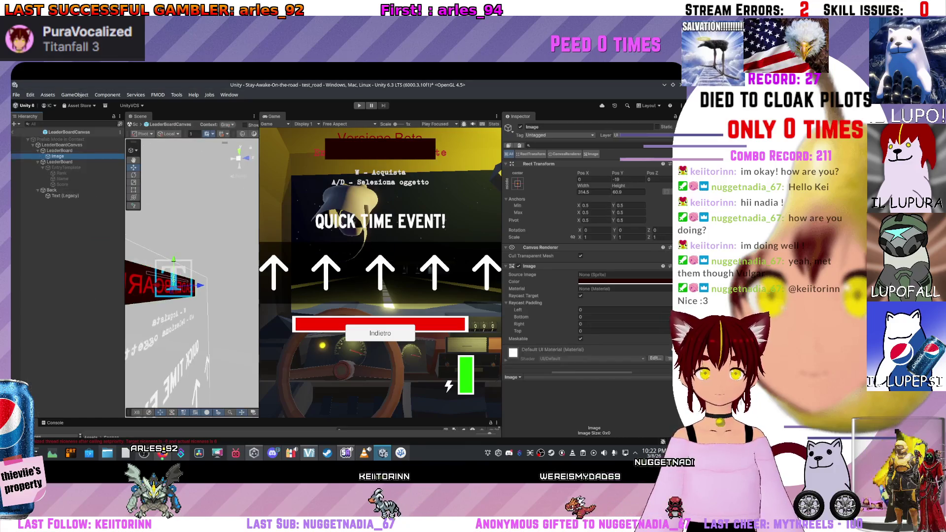
left_click_drag(69, 155, 69, 151)
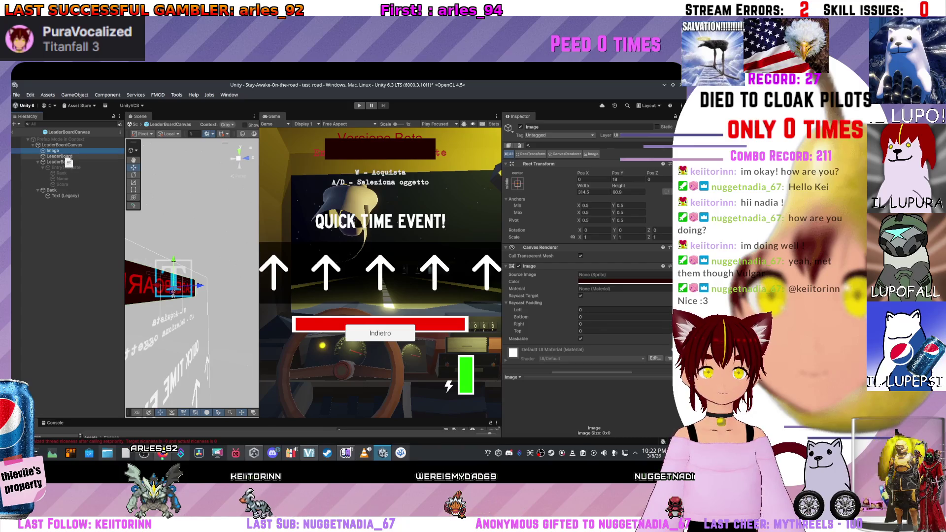
left_click_drag(173, 294, 173, 292)
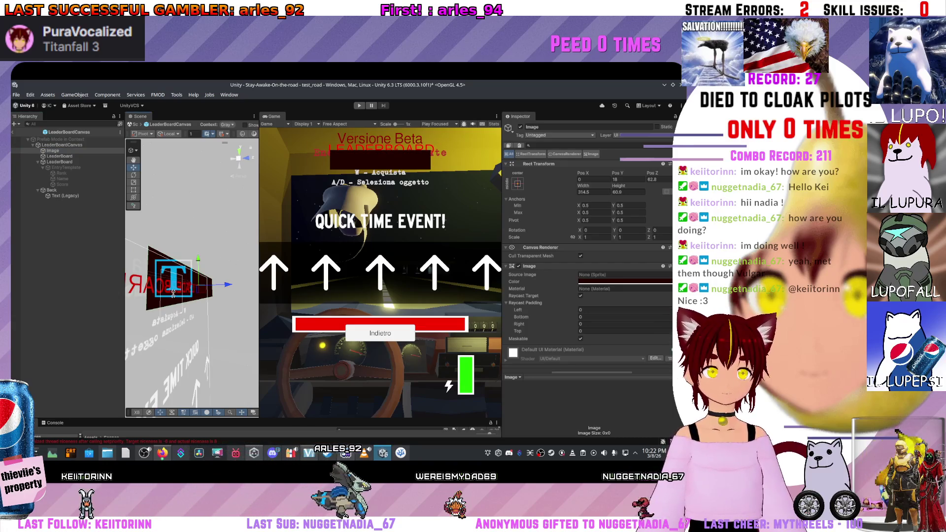
key("ctrl+z")
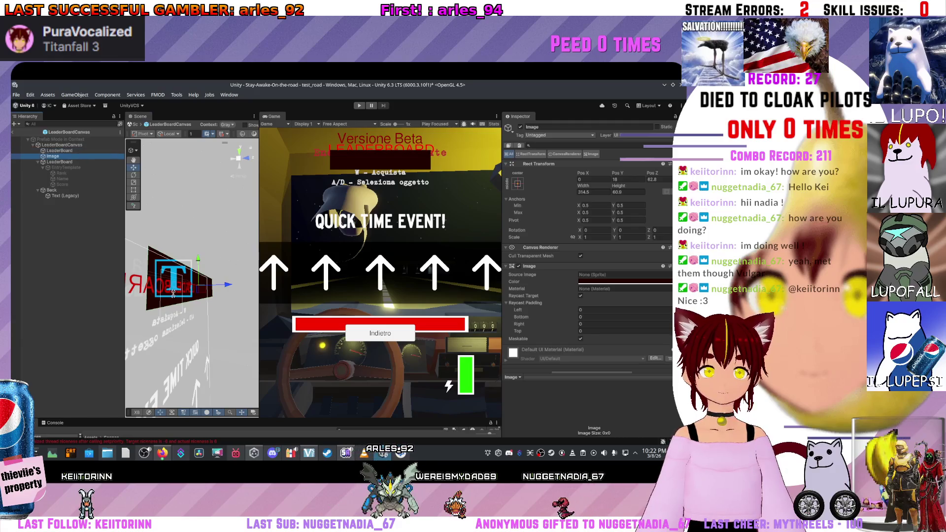
left_click_drag(53, 209, 46, 203)
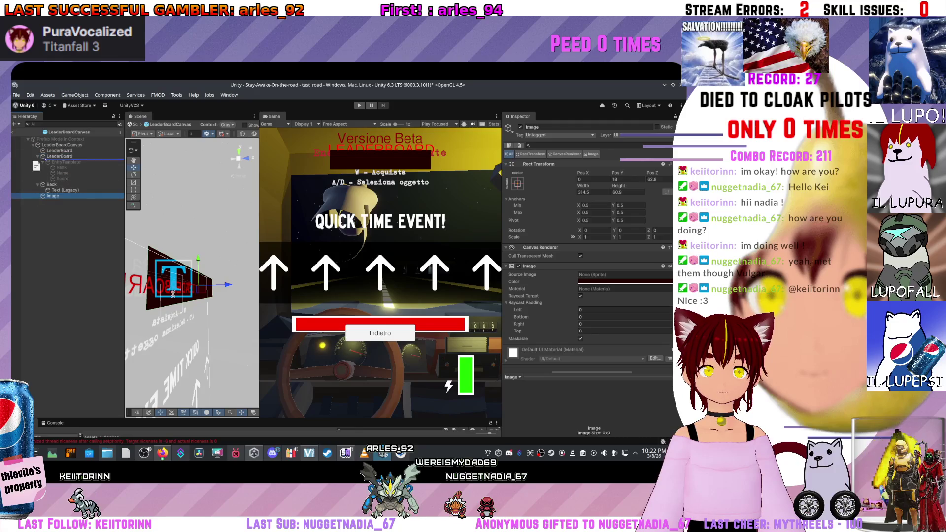
left_click_drag(43, 151, 44, 148)
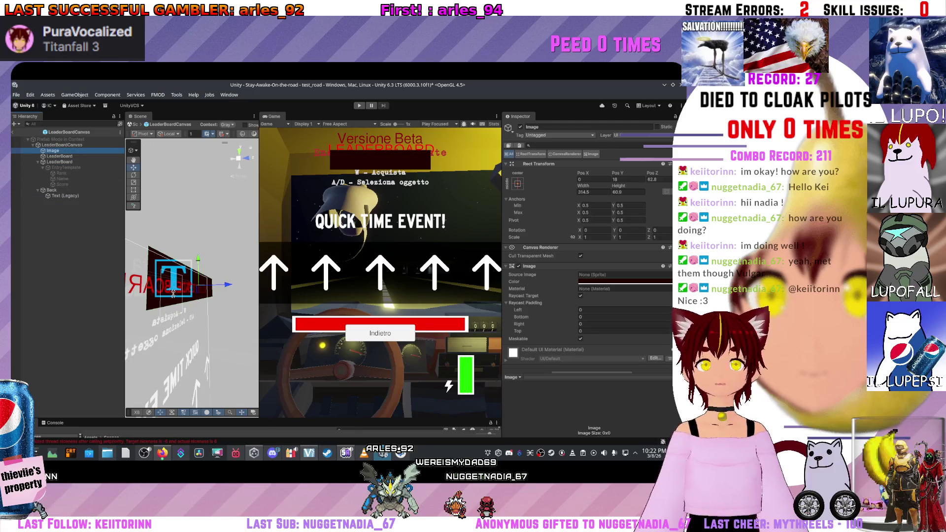
left_click(173, 293)
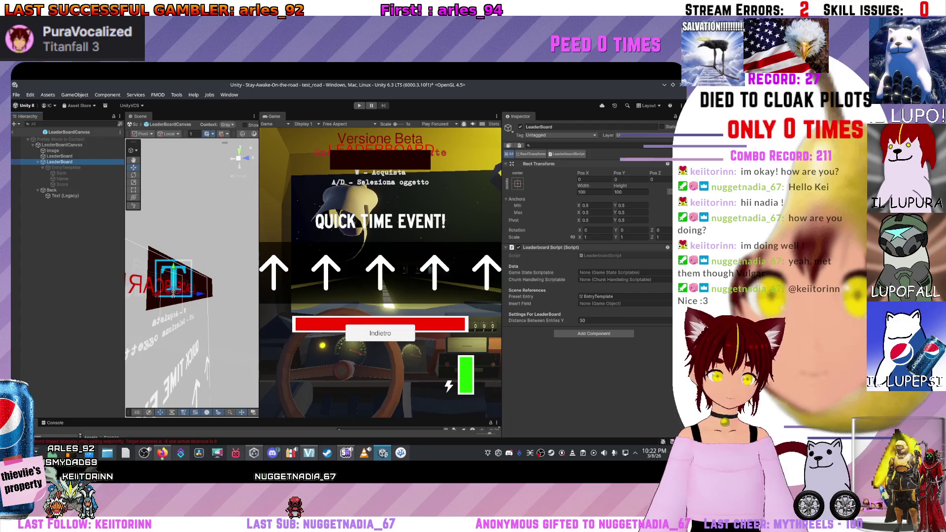
left_click(173, 293)
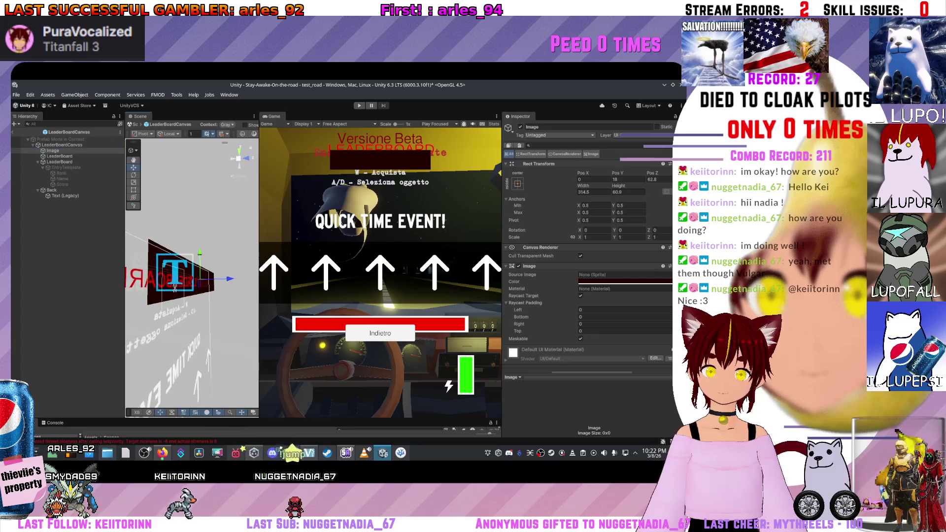
Step: Save the prefab changes and undo the Image's last depth move
left_click_drag(197, 297, 239, 298)
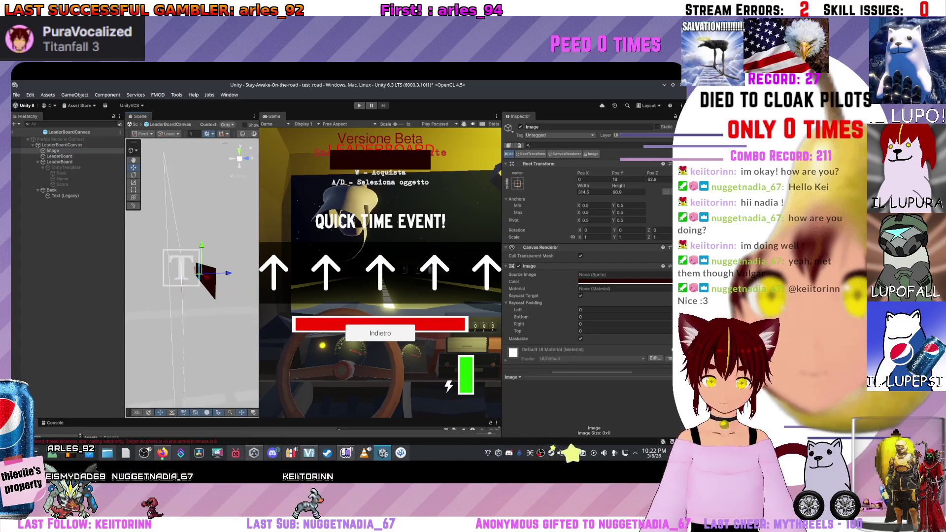
scroll(178, 289, "up", 5)
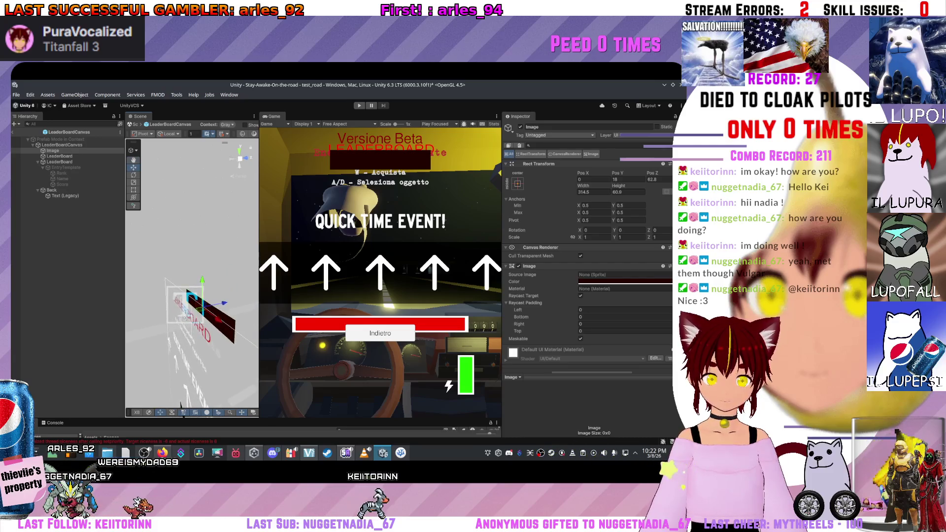
left_click_drag(181, 269, 174, 298)
key("ctrl+s")
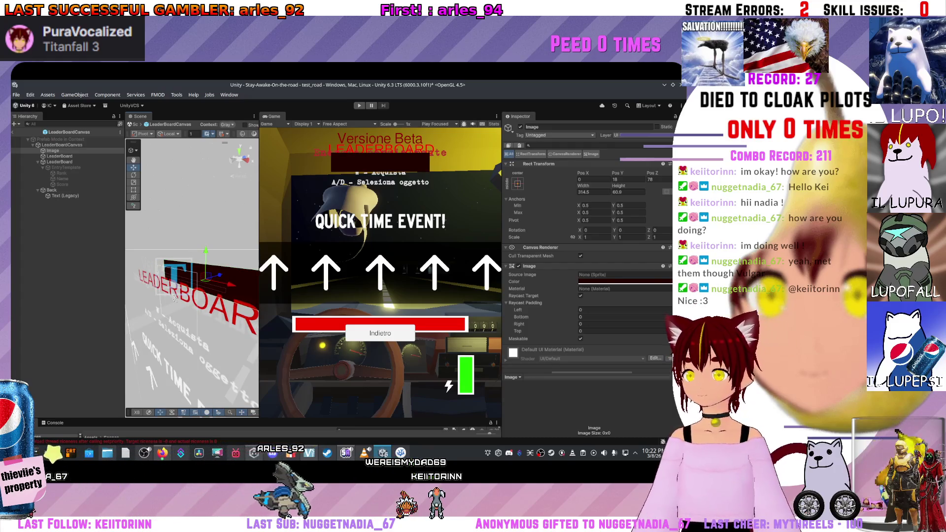
key("ctrl+z")
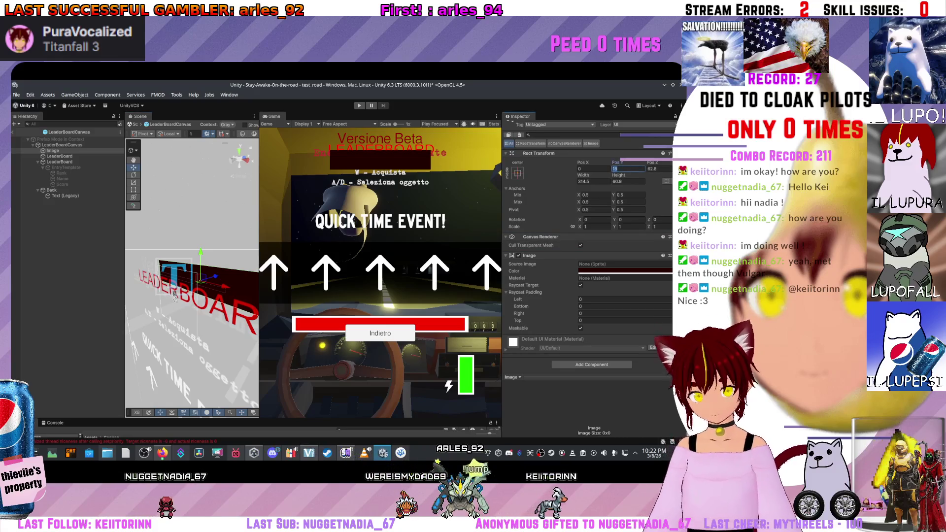
Step: Set the Image's Pos Y and Pos Z to 0, then adjust the LeaderBoard text's depth
type("0")
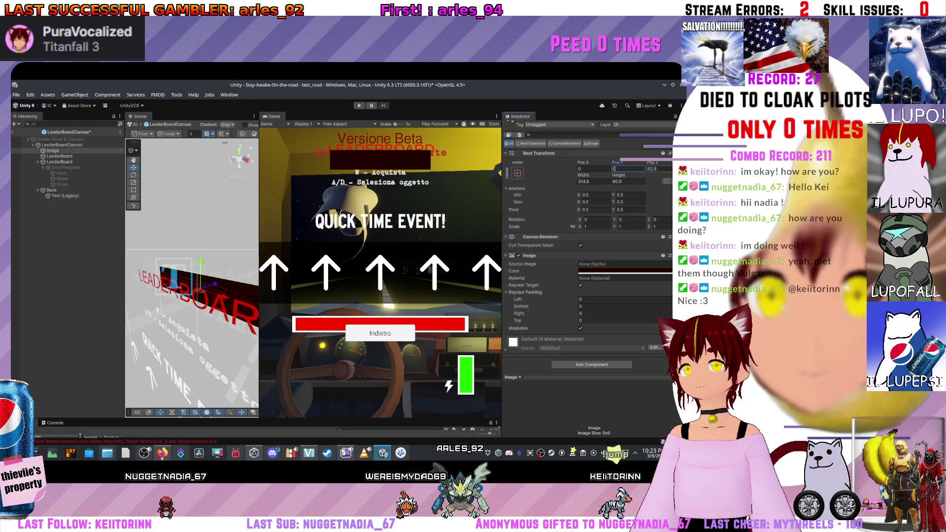
key("Tab")
type("0")
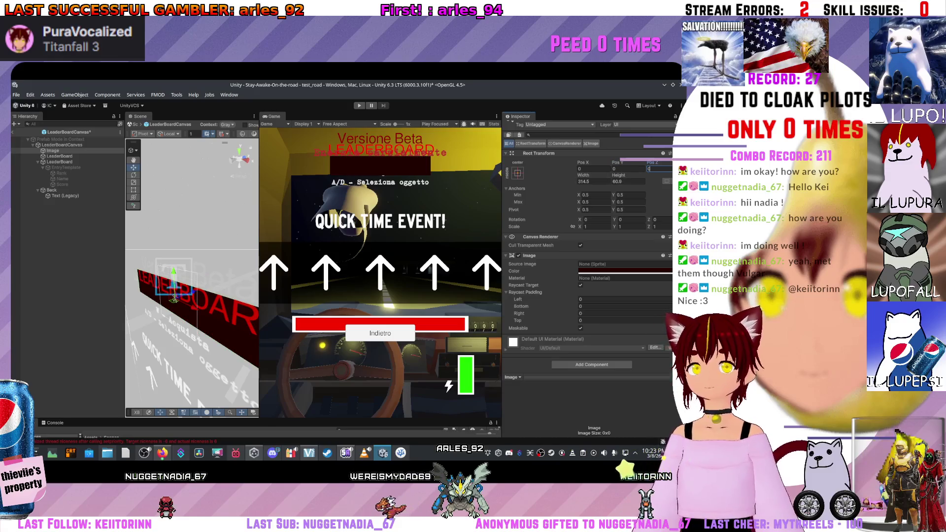
key("Return")
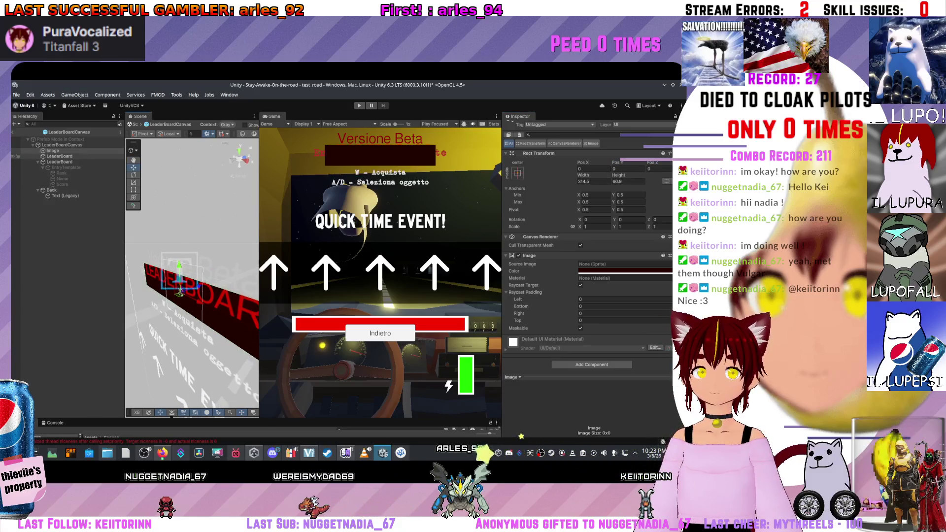
left_click(180, 293)
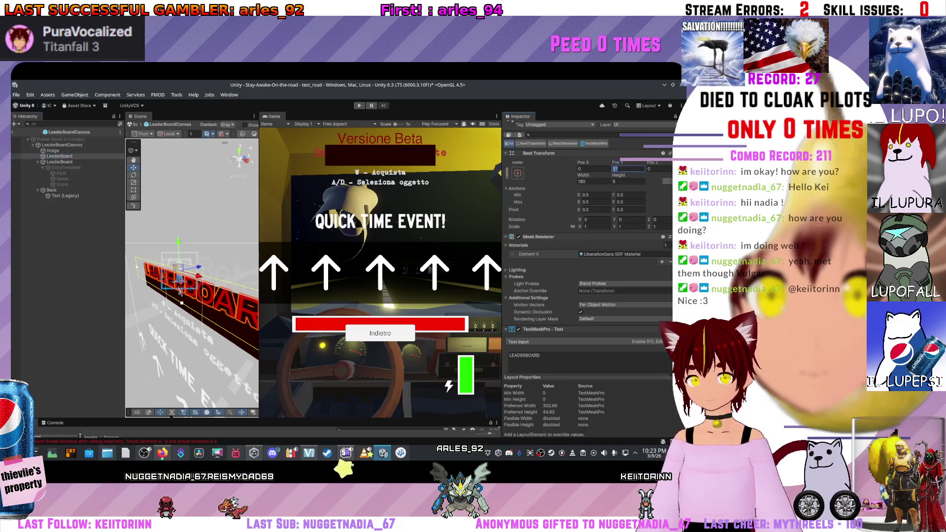
type("0")
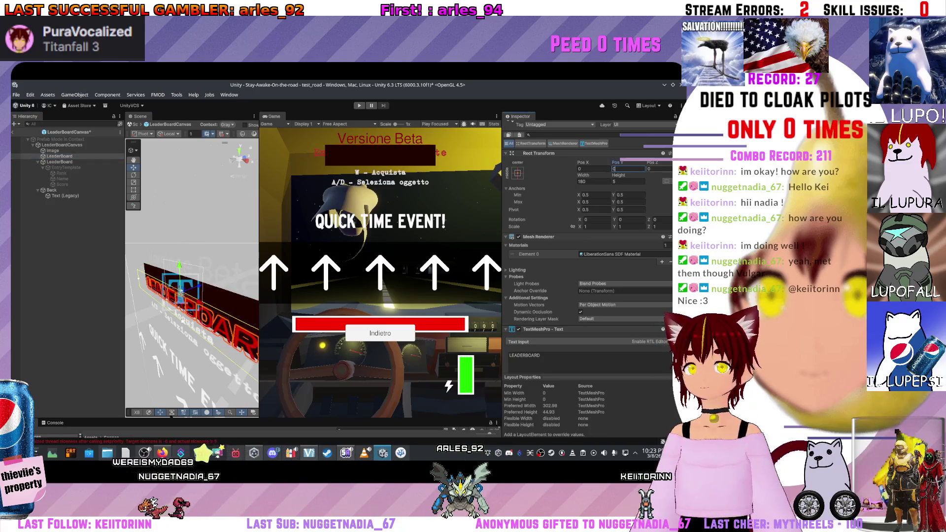
mouse_move(183, 321)
left_mouse_down()
mouse_move(173, 291)
mouse_move(193, 303)
left_mouse_up()
mouse_move(210, 266)
left_mouse_down()
mouse_move(202, 271)
mouse_move(215, 265)
left_mouse_up()
Step: Reorder Image below LeaderBoard in the Hierarchy, then switch to Firefox
scroll(586, 271, "down", 2)
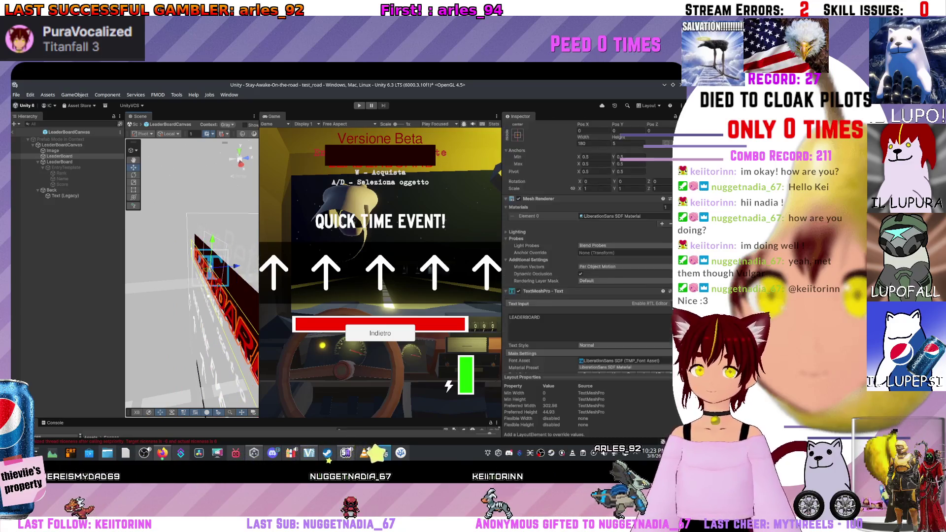
scroll(587, 271, "down", 7)
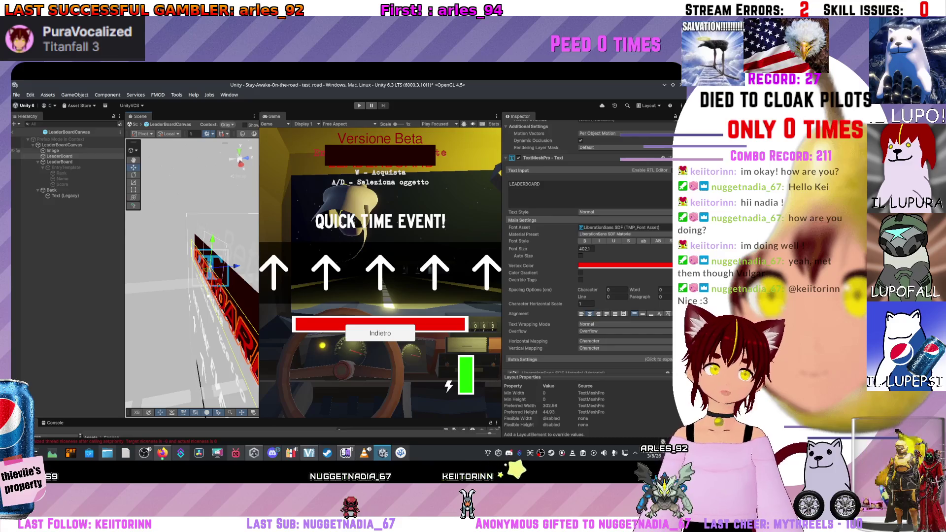
left_click_drag(52, 150, 54, 159)
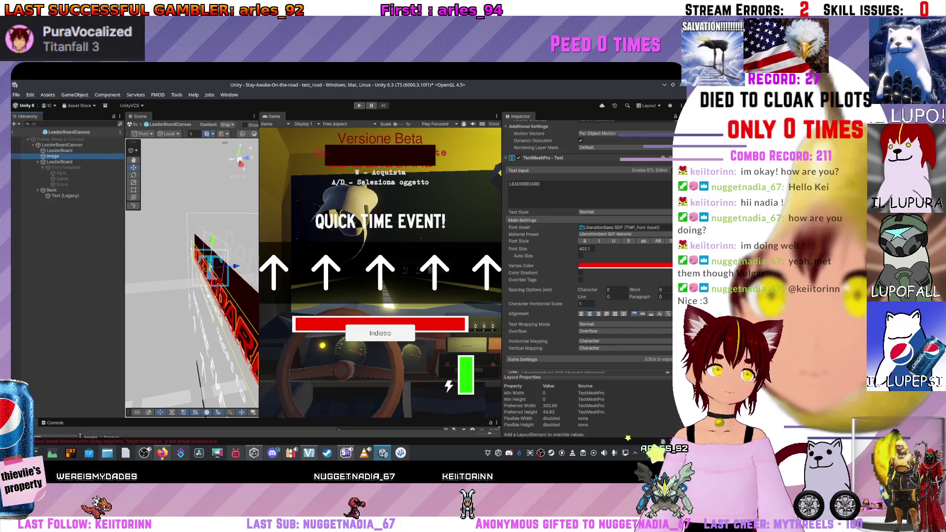
scroll(587, 271, "down", 5)
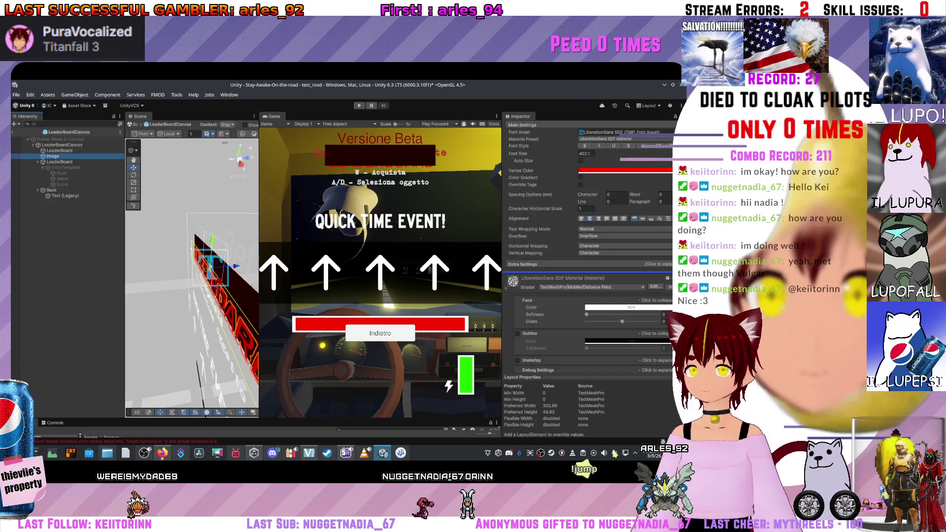
scroll(586, 271, "down", 1)
scroll(586, 271, "up", 10)
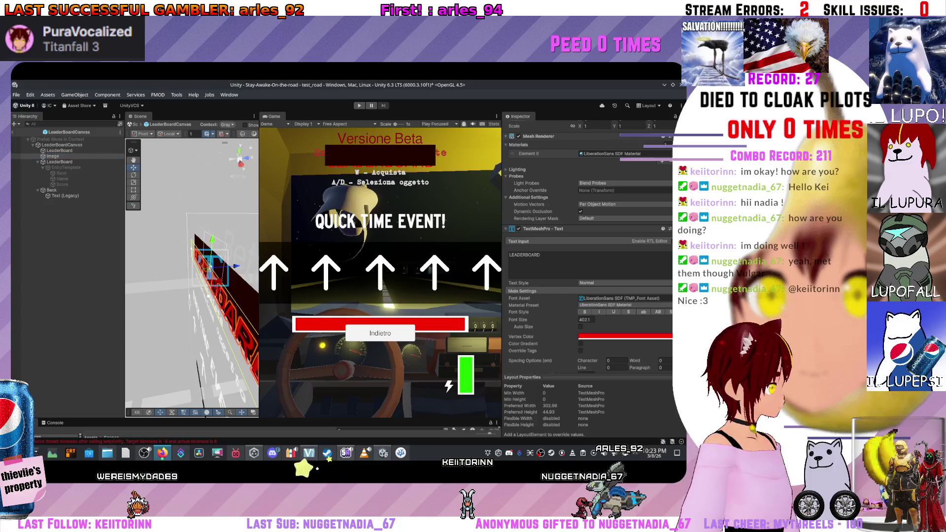
key("alt+Tab")
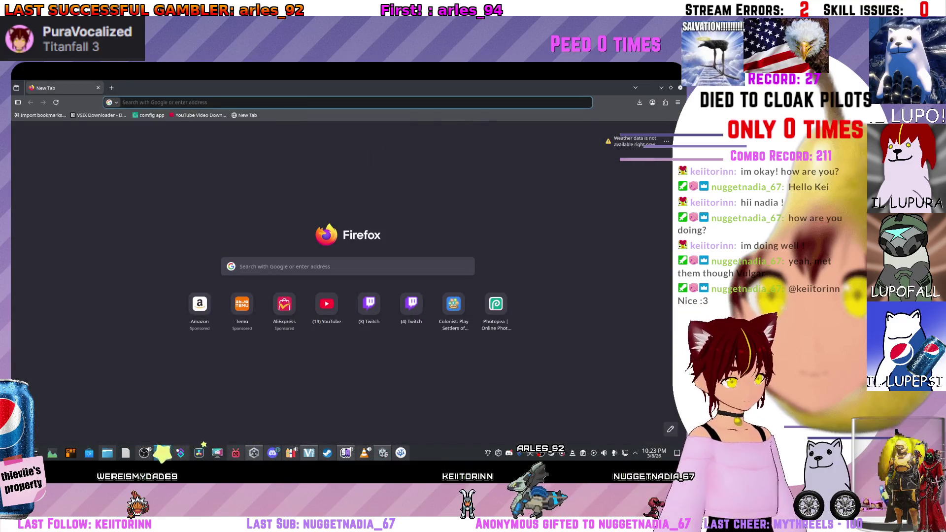
Step: Search 'text rendering under image unity' and read the Prevent UI text showing through images thread
type("text rendering")
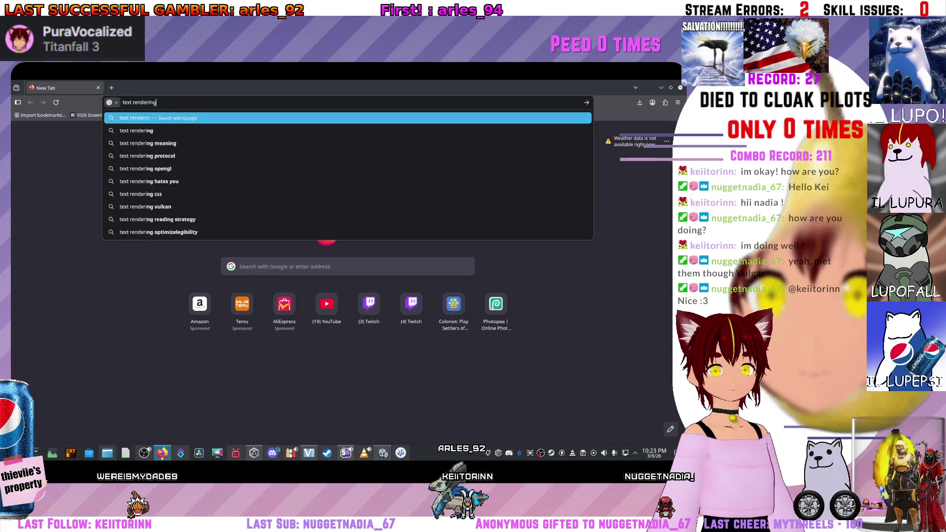
type(" under image un")
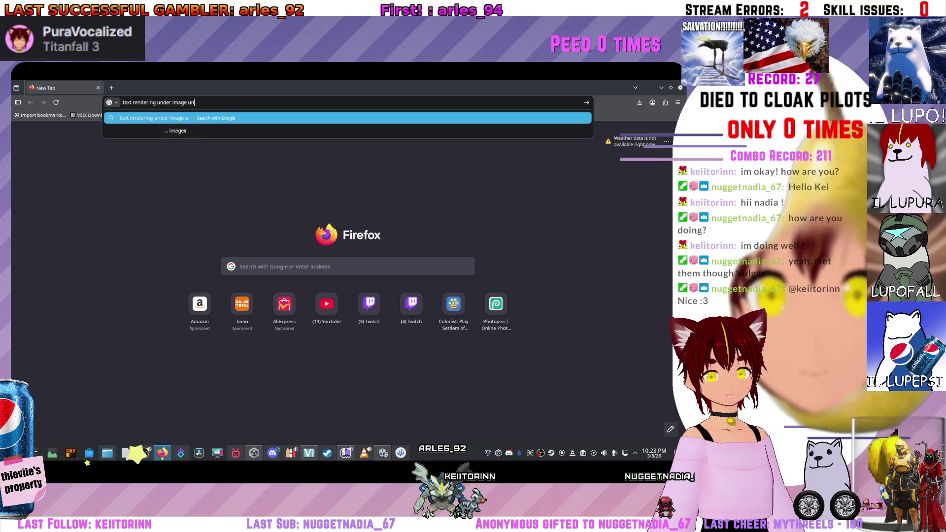
type("ity")
key("Return")
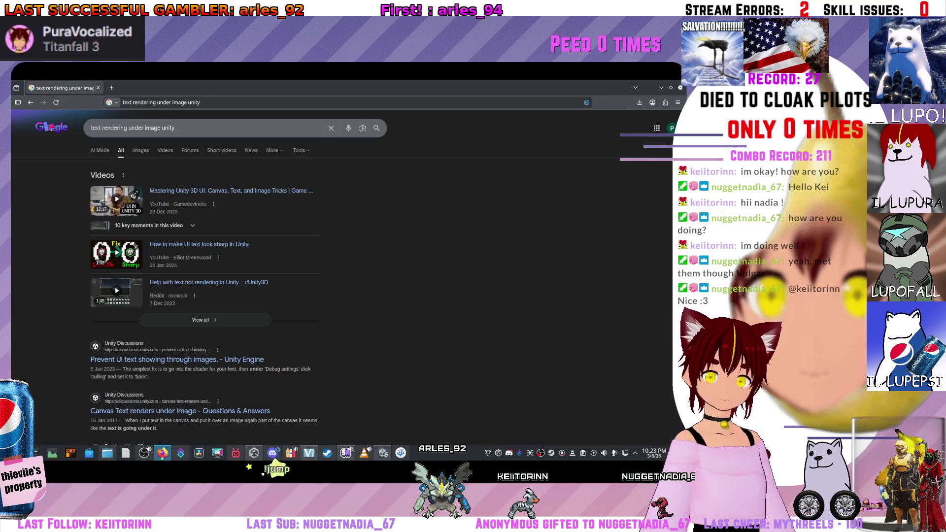
scroll(178, 213, "down", 3)
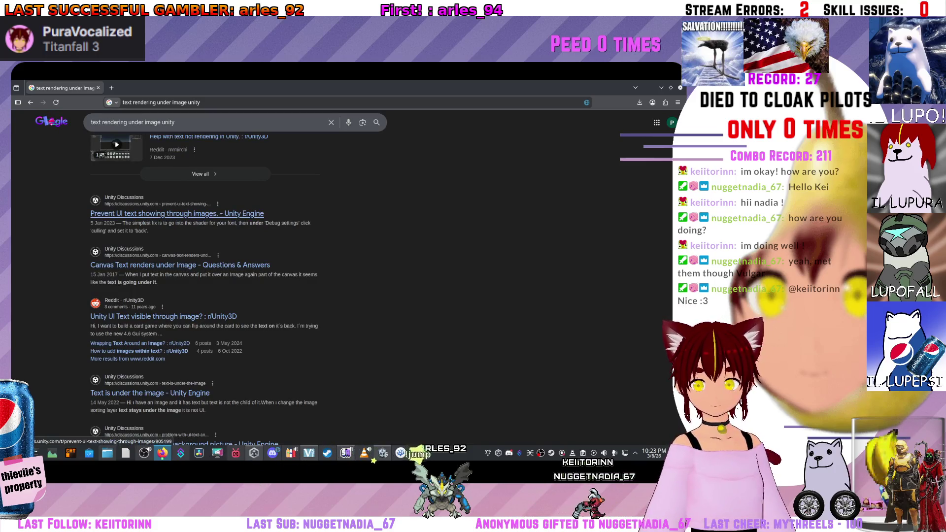
left_click(177, 213)
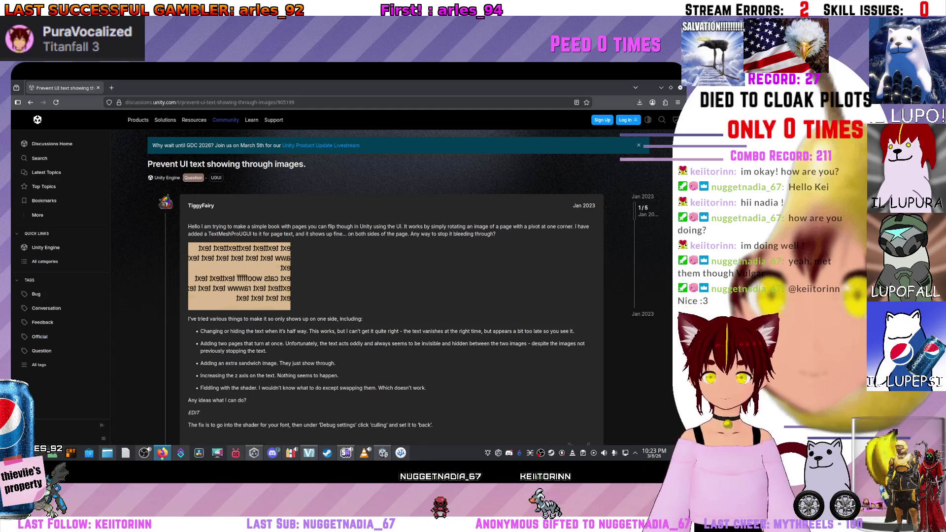
scroll(389, 286, "down", 4)
scroll(390, 286, "up", 3)
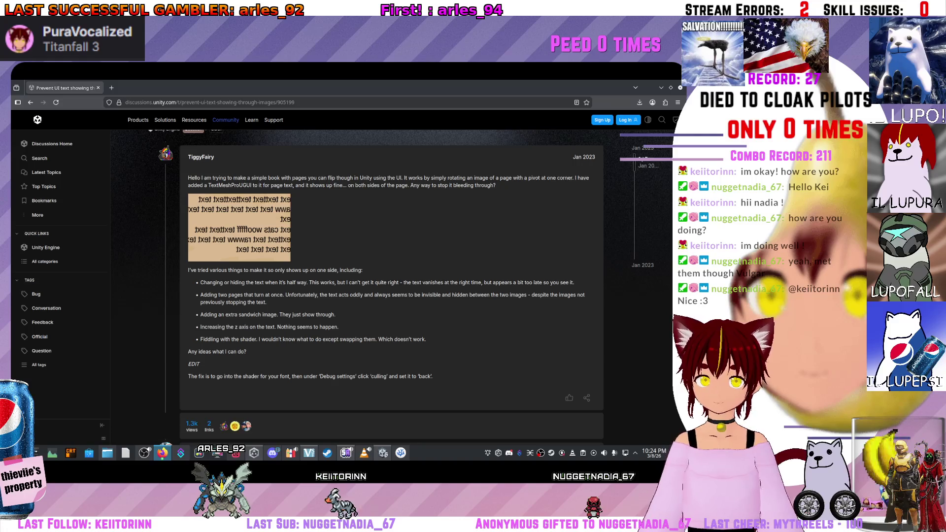
Step: Open the 'Text is under the image' thread, highlight its sorting layer advice, and return to Unity
left_click(31, 102)
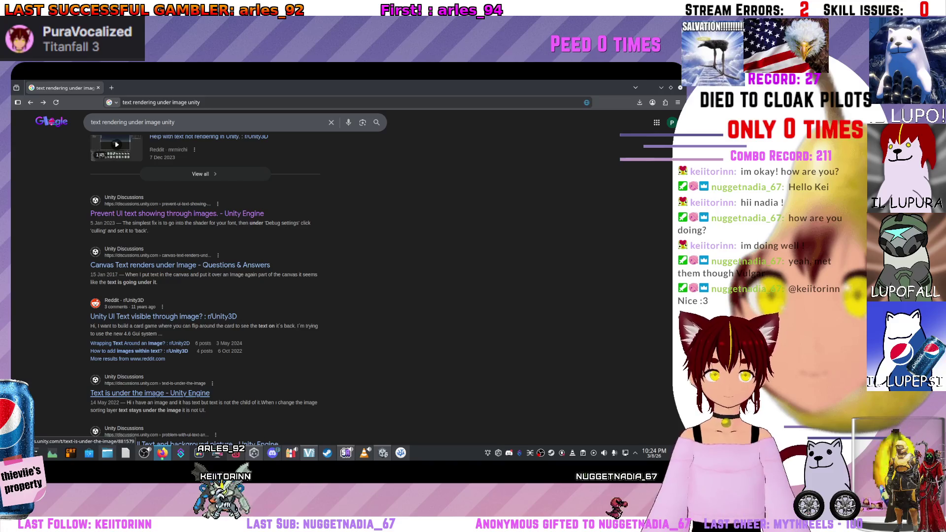
middle_click(207, 137)
left_click(149, 393)
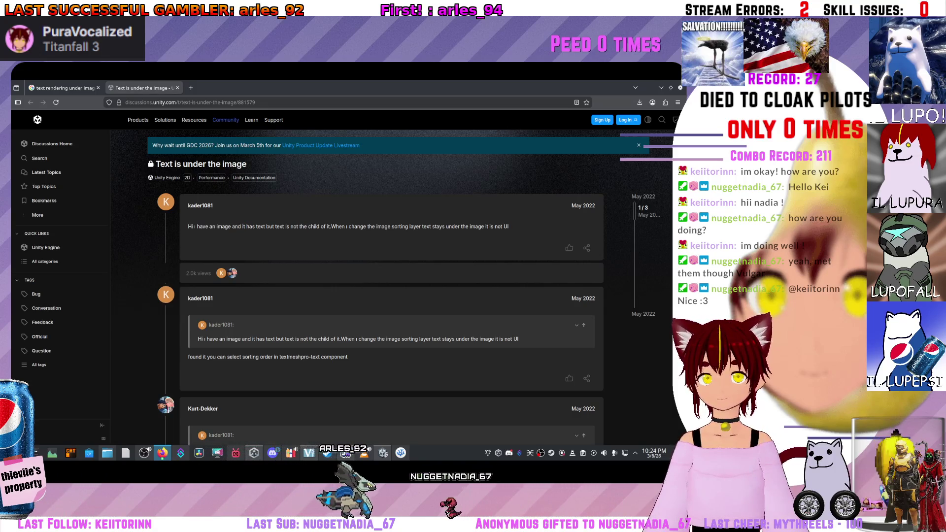
left_click_drag(397, 226, 423, 226)
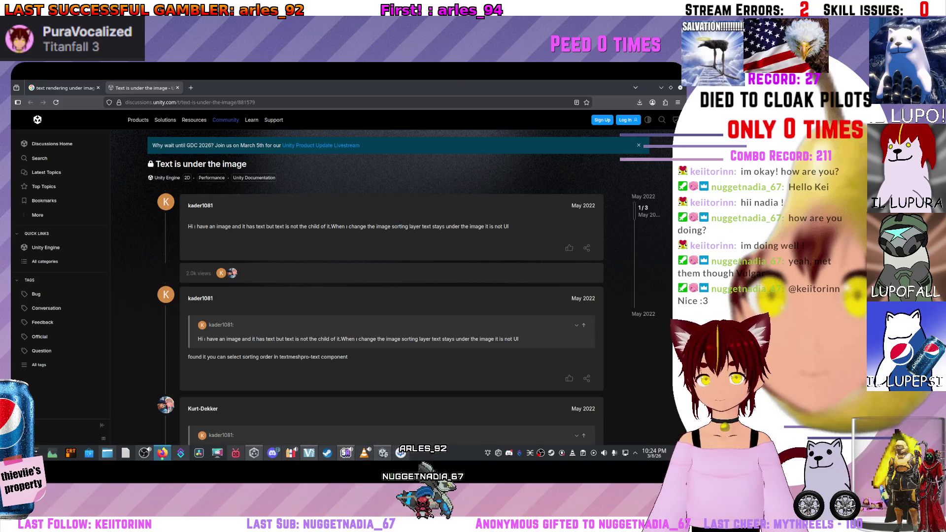
key("alt+Tab")
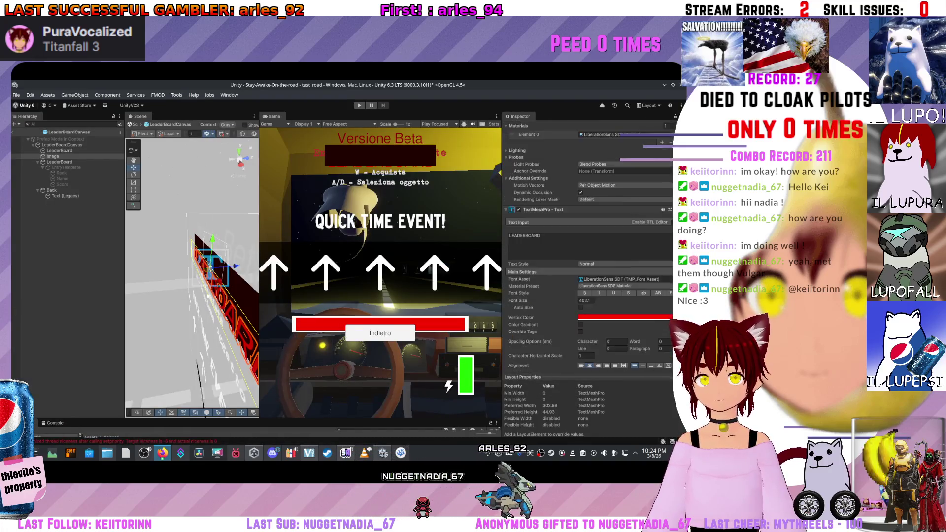
scroll(586, 275, "down", 2)
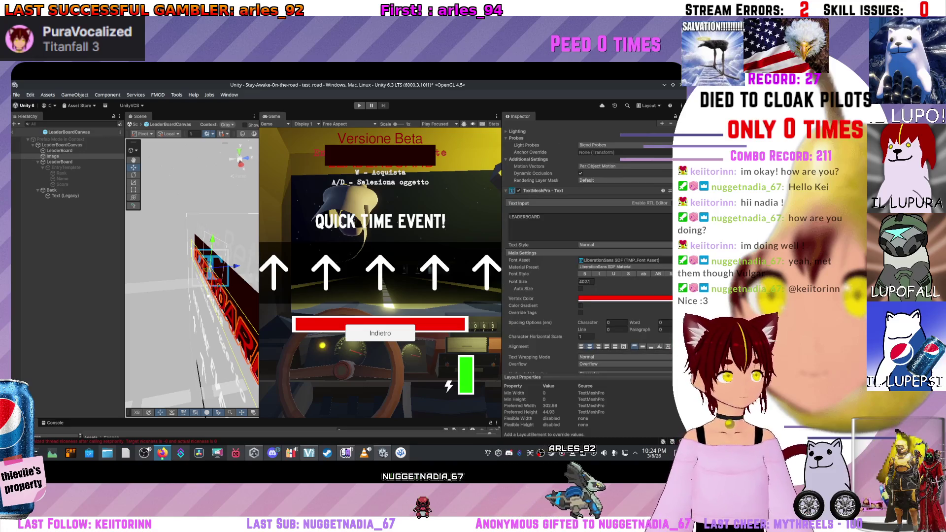
scroll(587, 246, "down", 6)
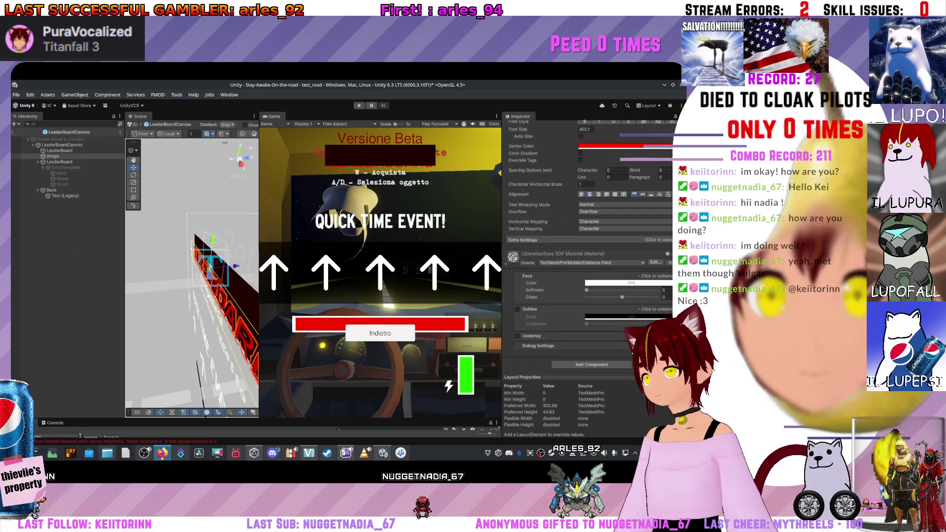
scroll(586, 246, "up", 5)
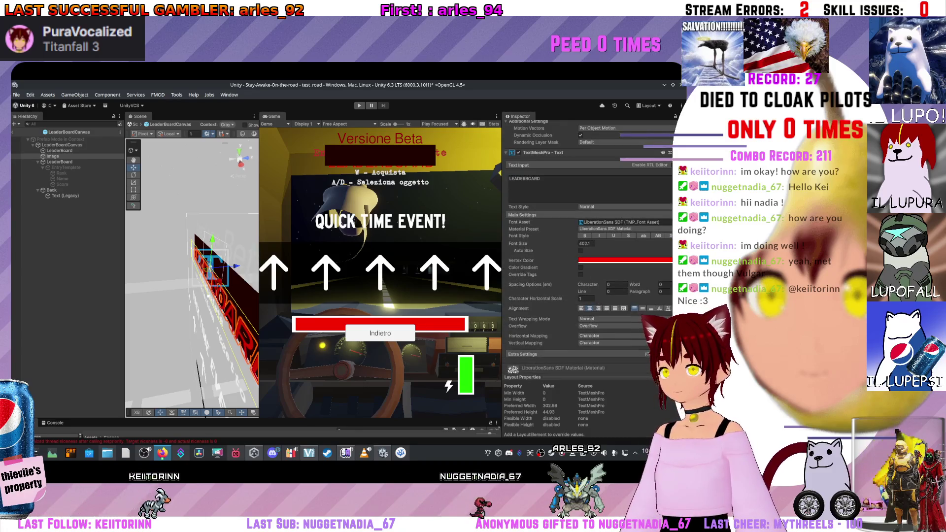
left_click(522, 354)
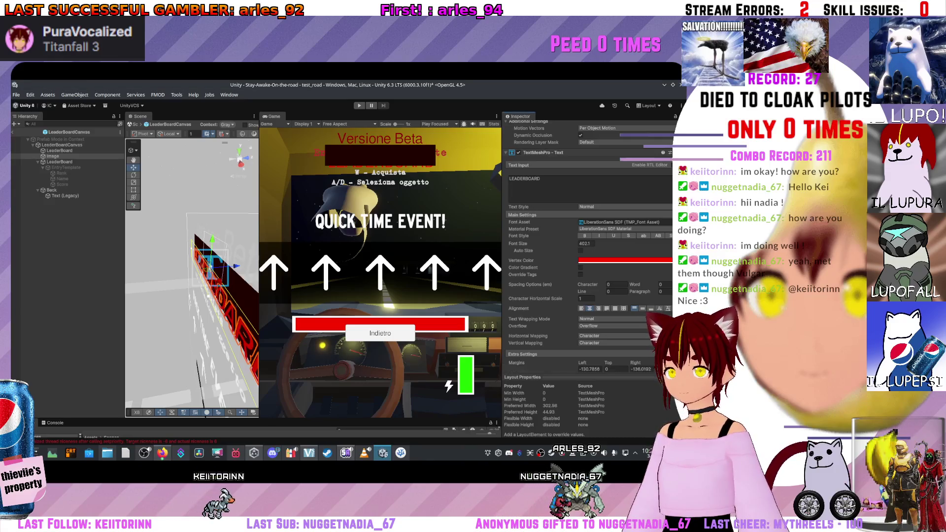
scroll(587, 246, "down", 4)
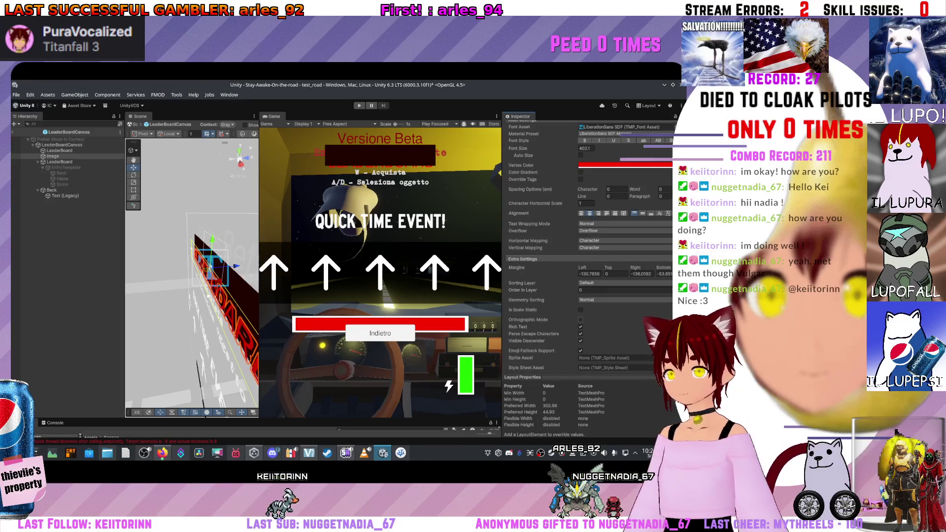
left_click(623, 289)
type("-588")
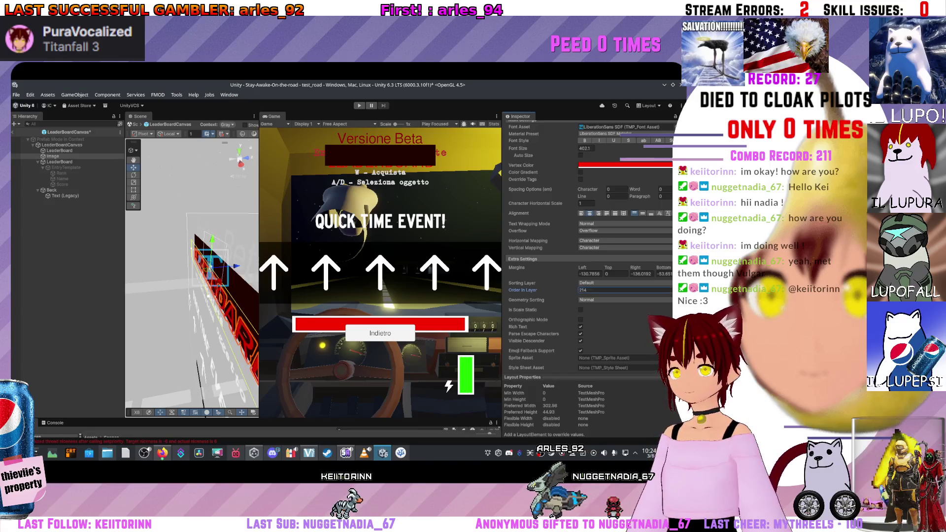
type("292")
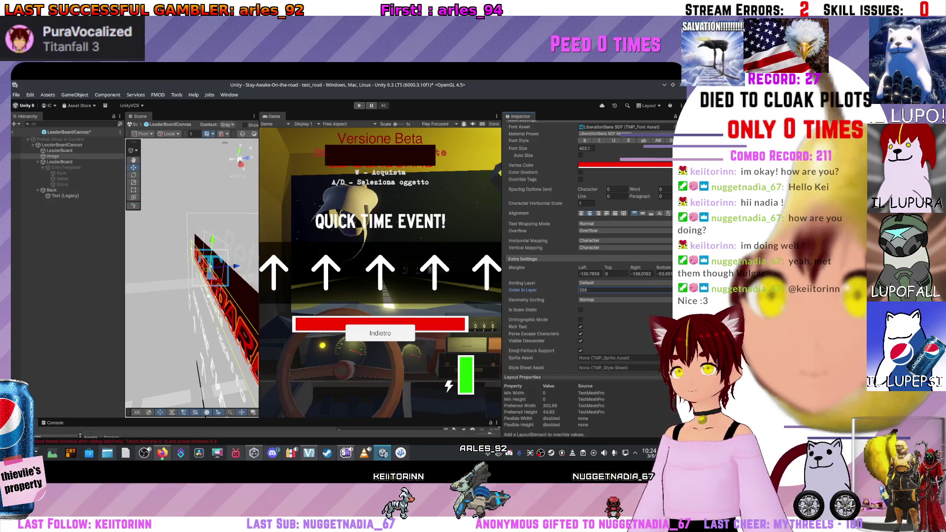
type("2213")
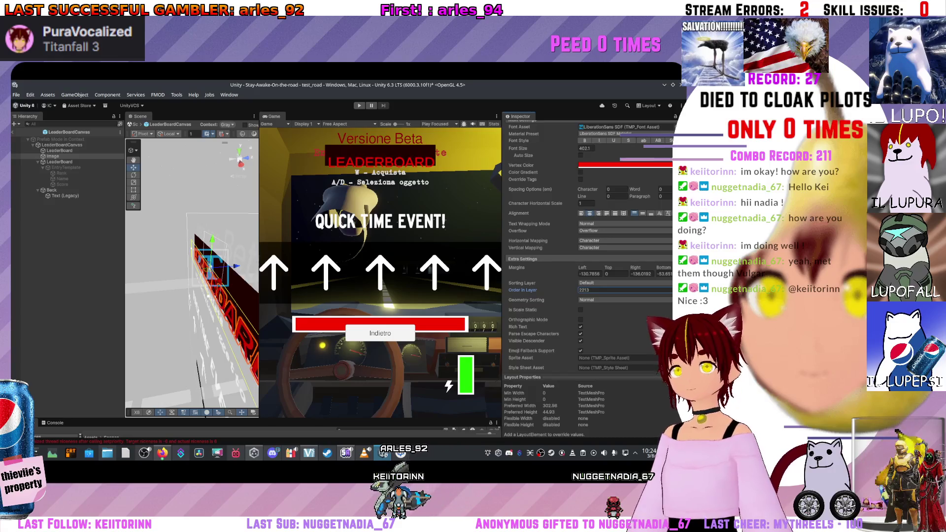
type("1")
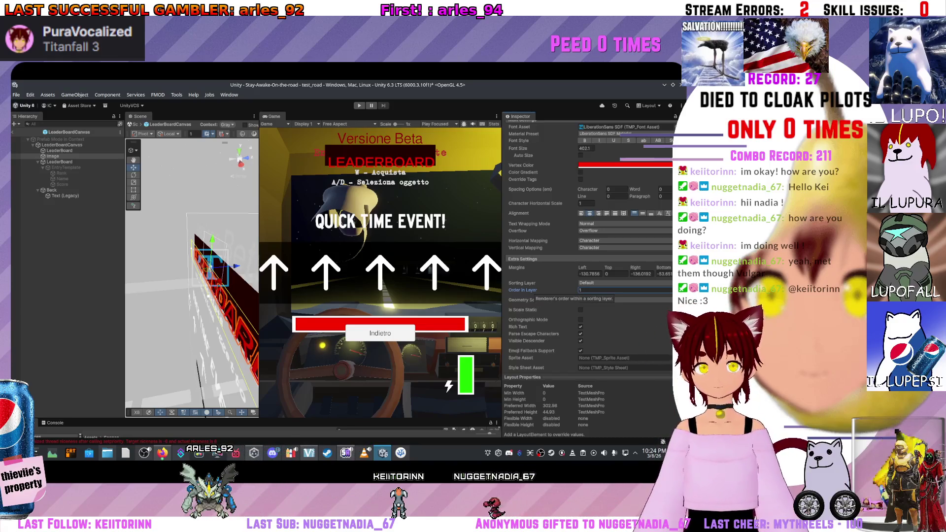
type("0")
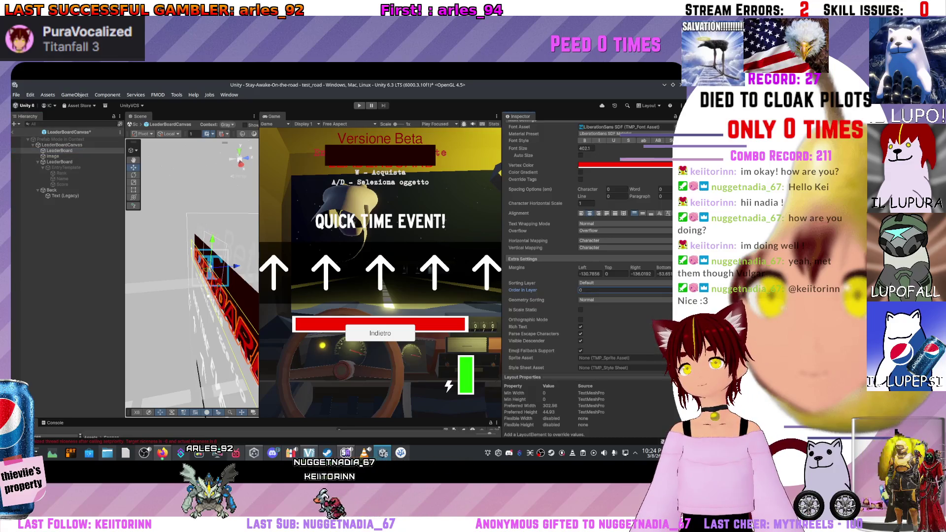
type("-1")
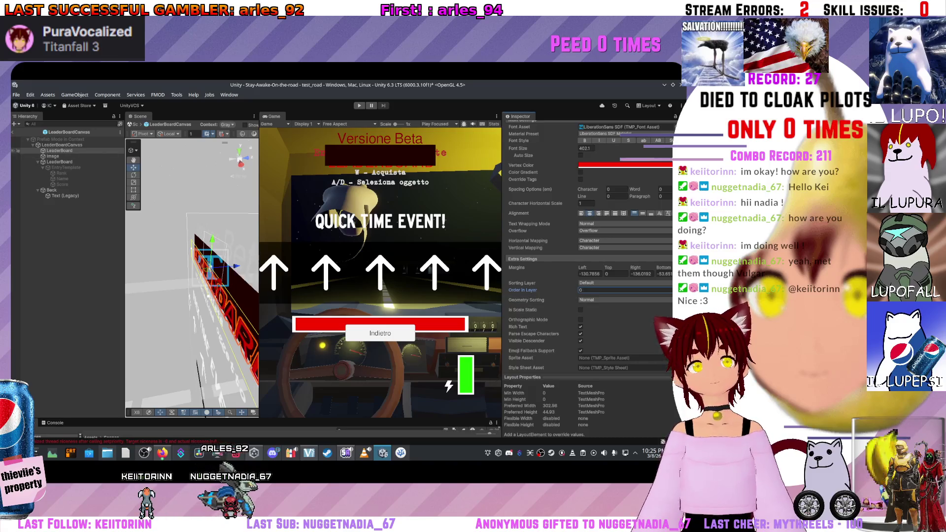
left_click(52, 156)
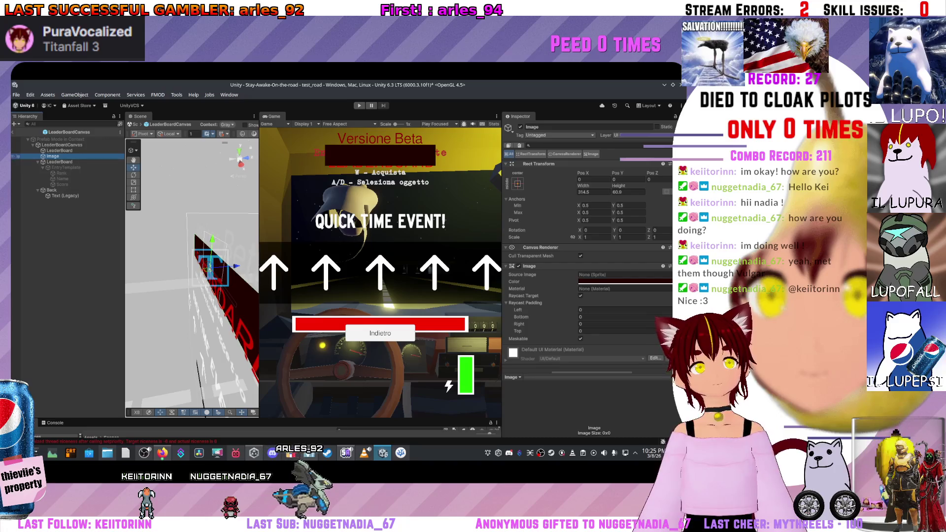
Step: Set the LEADERBOARD text's order in layer to 3
left_click(59, 150)
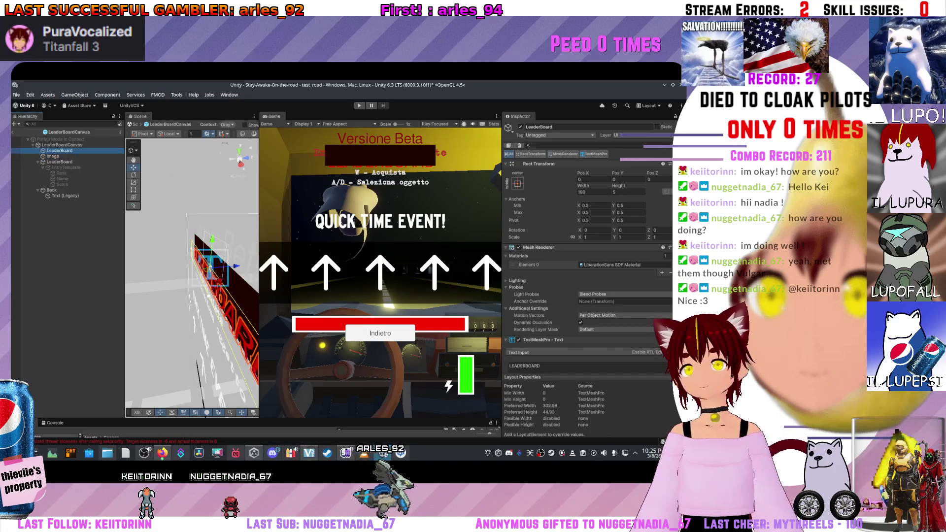
scroll(586, 276, "down", 8)
scroll(586, 275, "down", 3)
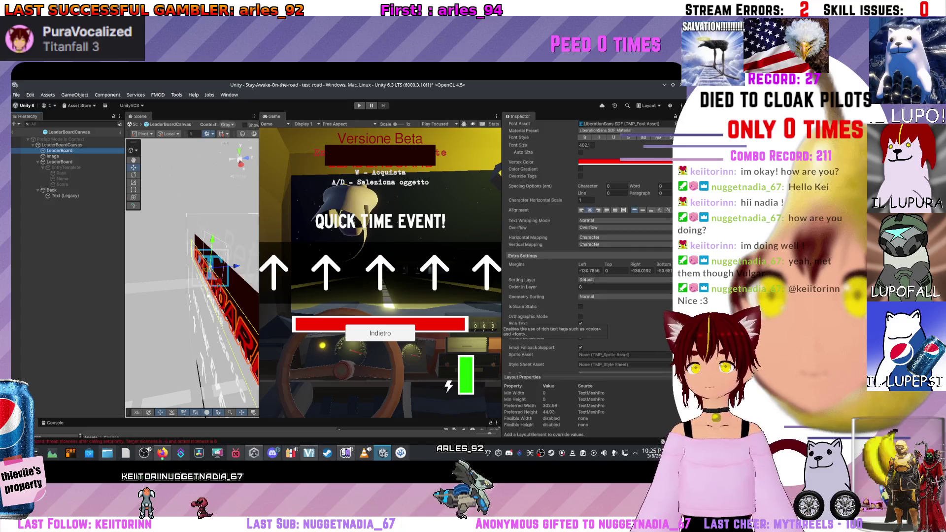
left_click(624, 287)
type("7")
key("BackSpace")
type("3")
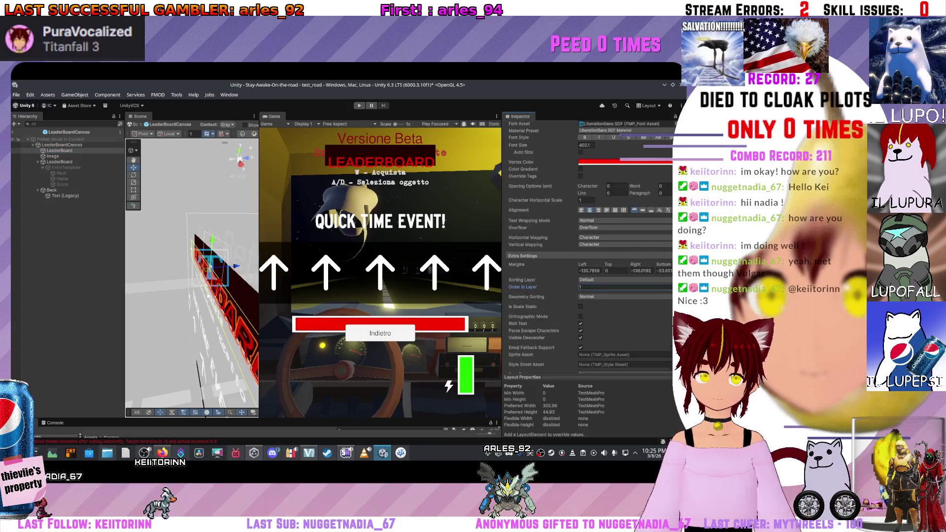
mouse_move(60, 150)
left_mouse_down()
mouse_move(58, 161)
mouse_move(59, 151)
left_mouse_up()
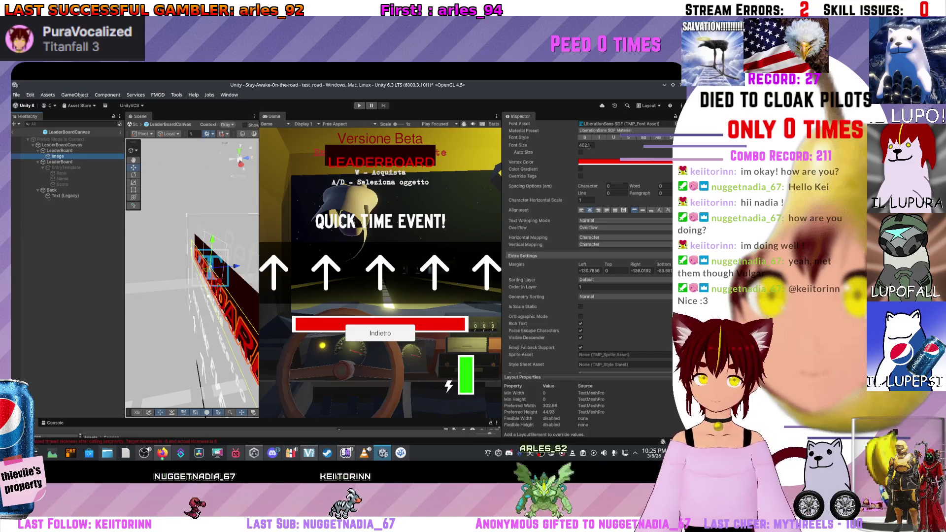
Step: Set the LEADERBOARD text's vertical alignment to middle
scroll(586, 271, "up", 5)
scroll(586, 271, "down", 8)
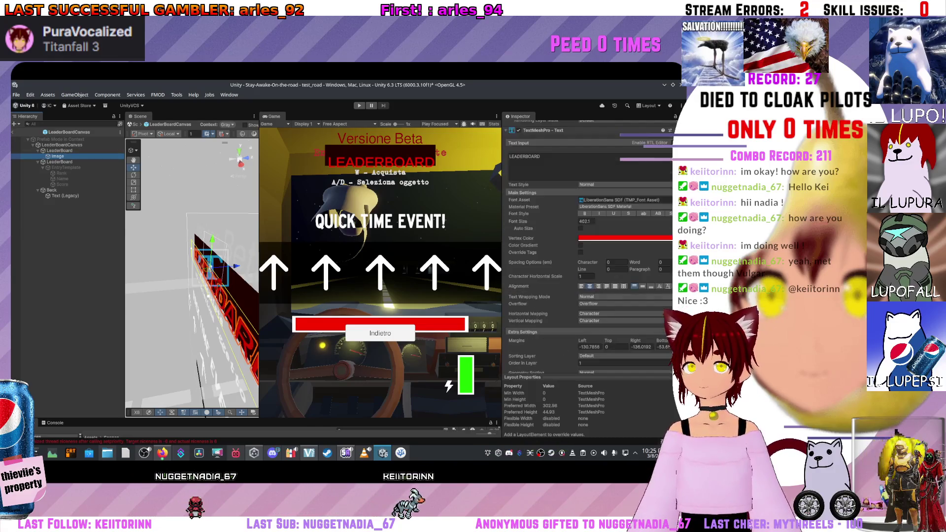
left_click(642, 248)
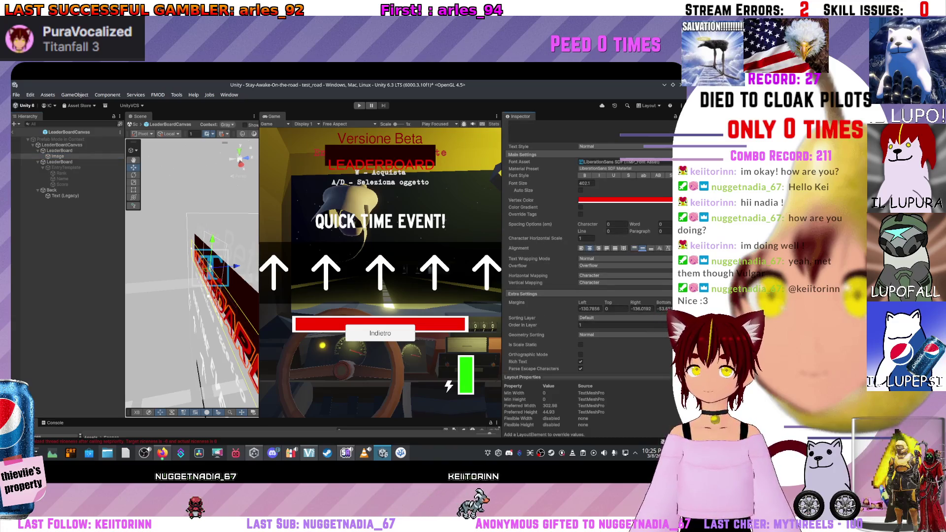
scroll(642, 248, "up", 8)
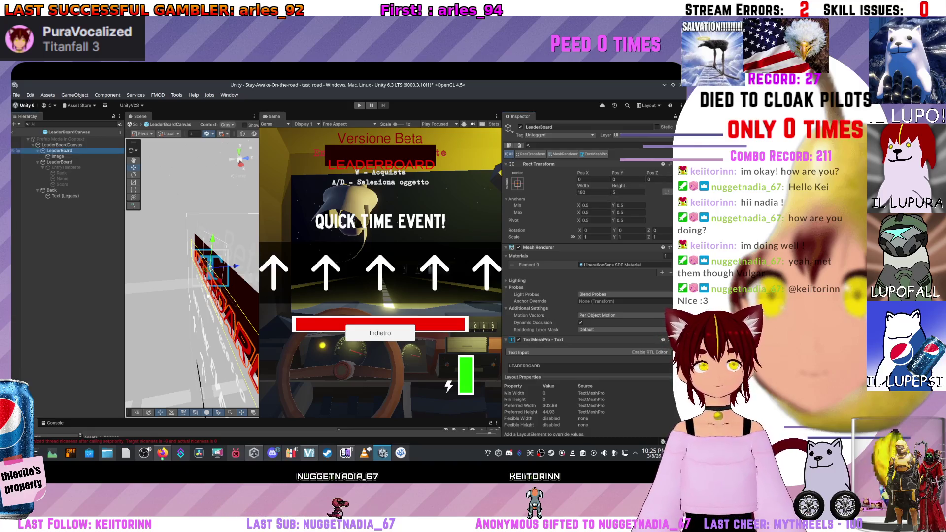
Step: Reset the LEADERBOARD text position and shrink its rect by raising the bottom edge
left_click(57, 156)
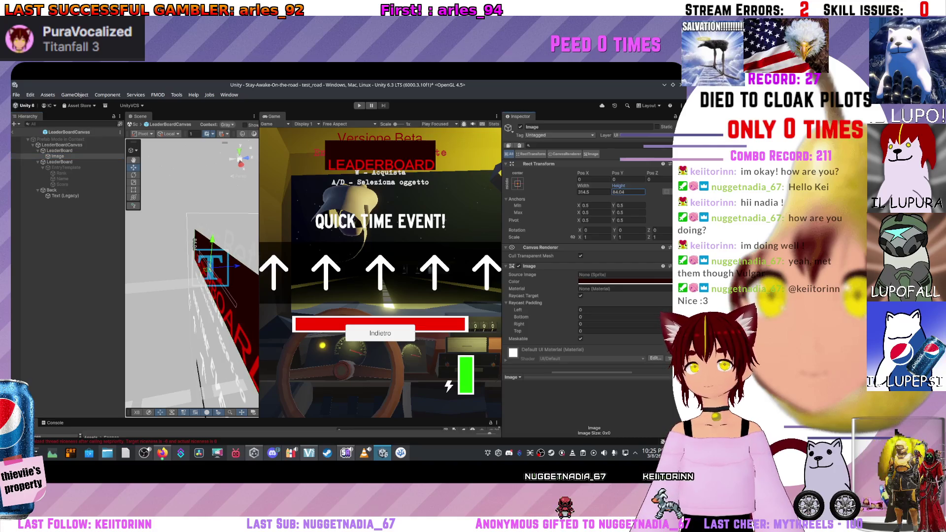
left_click_drag(192, 276, 222, 275)
left_click(202, 263)
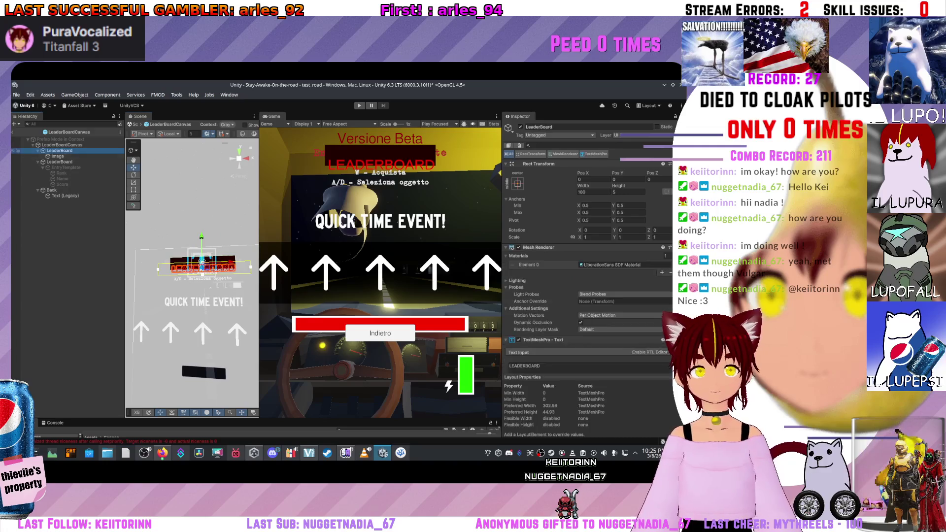
left_click_drag(202, 264, 197, 246)
scroll(194, 258, "up", 5)
key("ctrl+z")
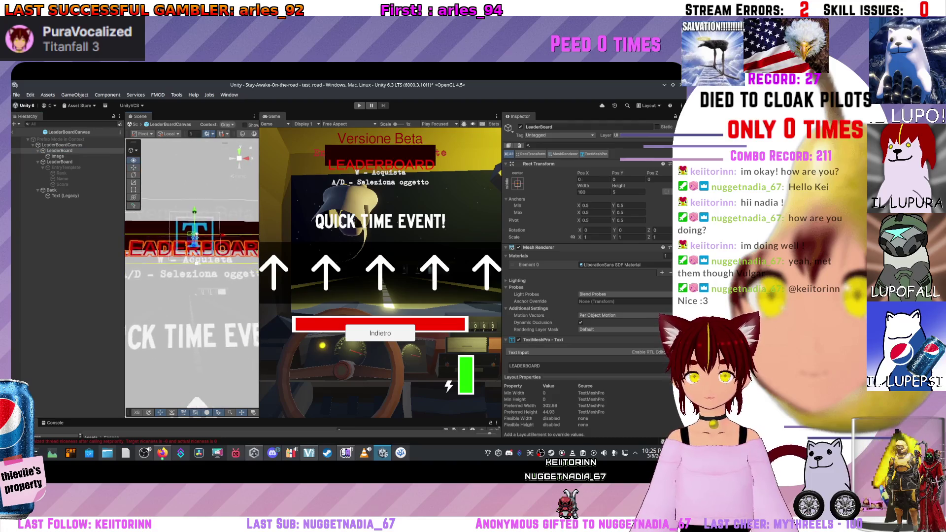
scroll(192, 261, "down", 5)
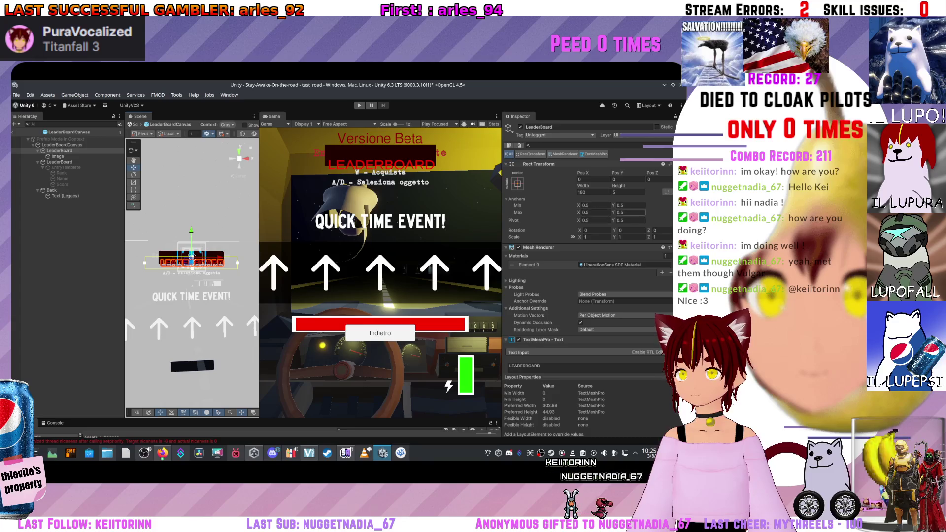
scroll(206, 245, "up", 5)
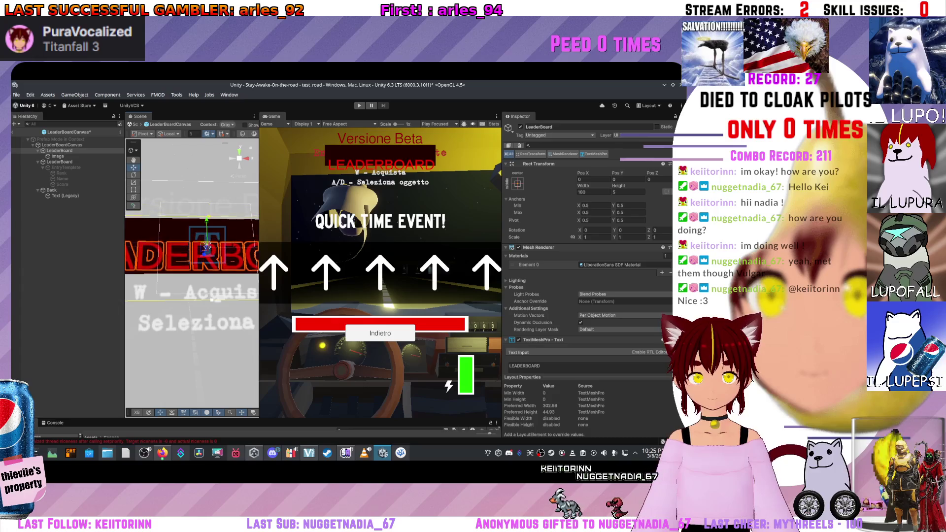
mouse_move(211, 299)
left_mouse_down()
mouse_move(211, 273)
mouse_move(190, 276)
left_mouse_up()
scroll(192, 276, "down", 5)
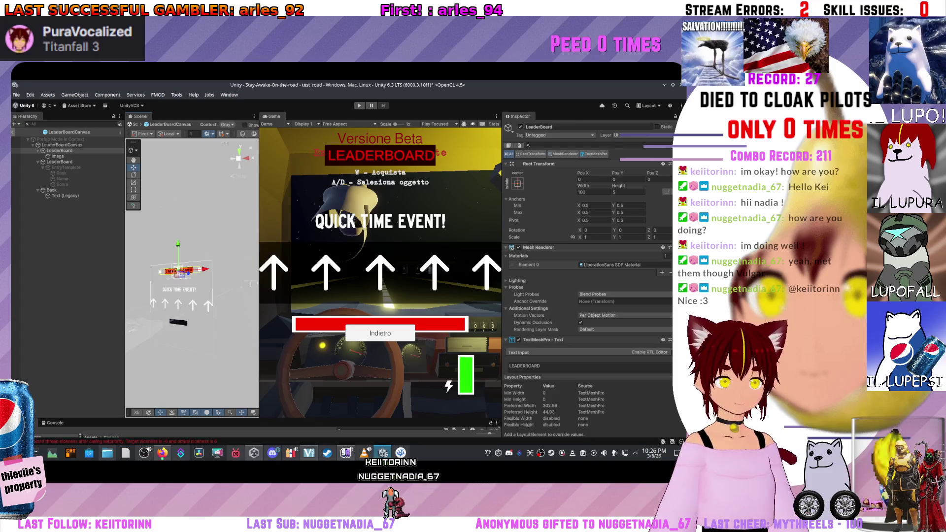
Step: Leave Prefab Mode and select the Image object under UI
left_click(58, 234)
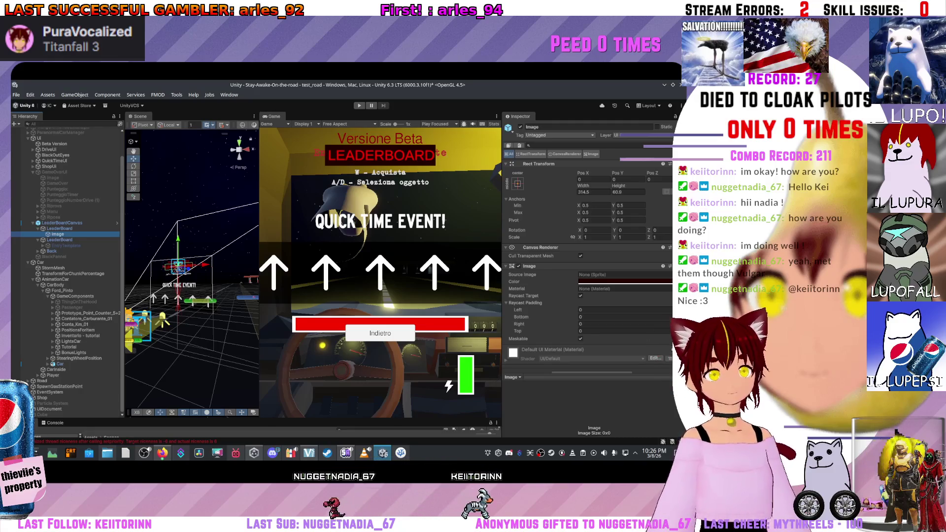
left_click(52, 211)
key("Up")
key("Up")
key("Up")
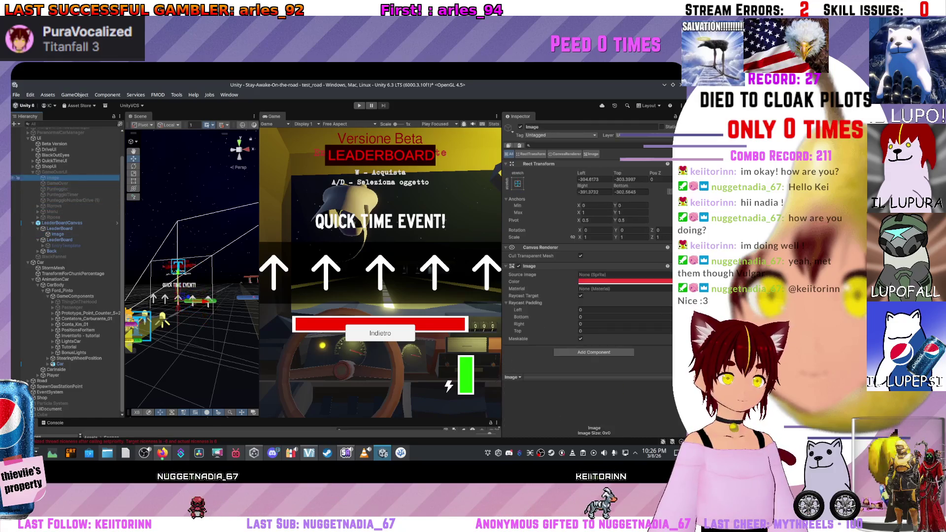
key("Down")
key("Down")
key("Down")
key("Up")
key("Up")
key("Up")
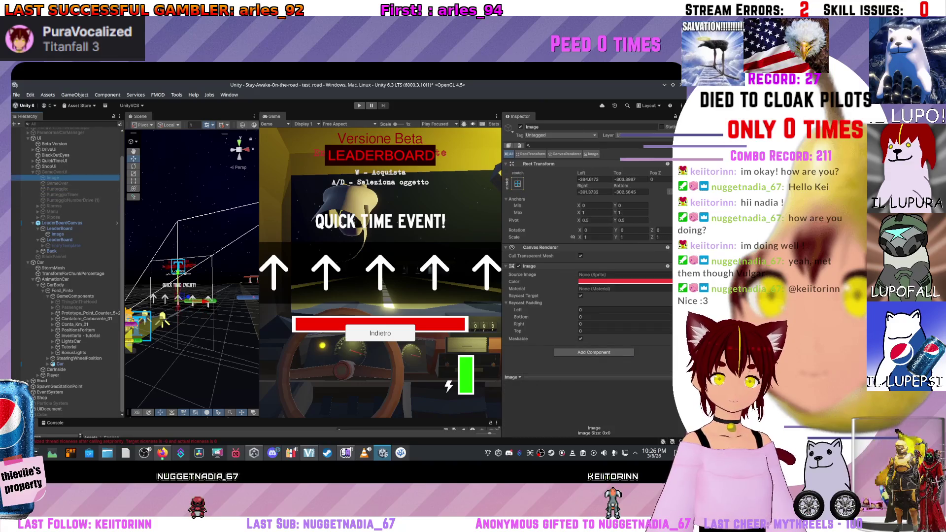
Step: Toggle the GameOverUI panel on and back off, leaving the red background image visible
left_click(54, 172)
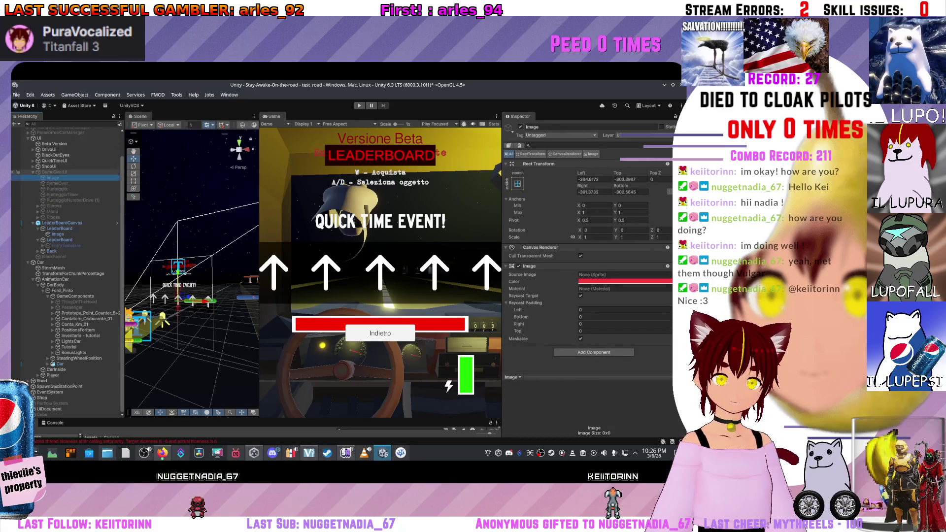
left_click(542, 127)
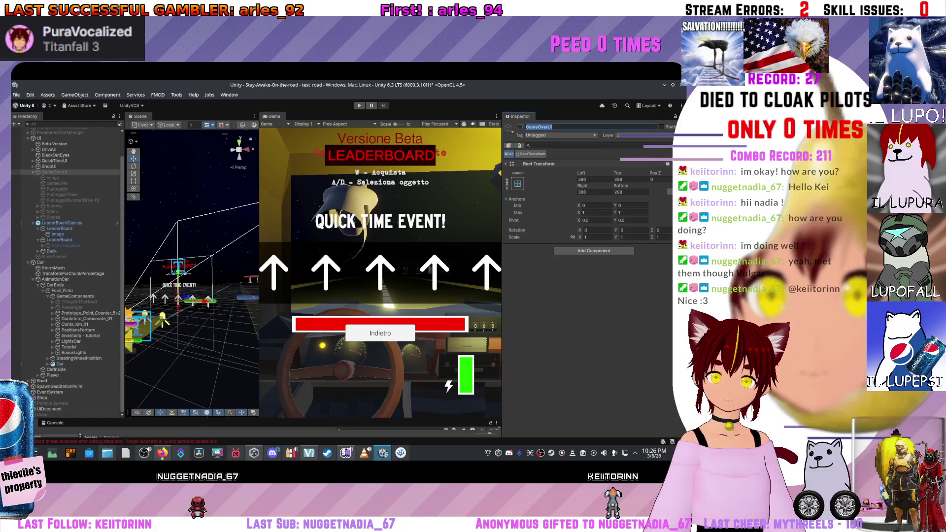
left_click(520, 127)
left_click(53, 178)
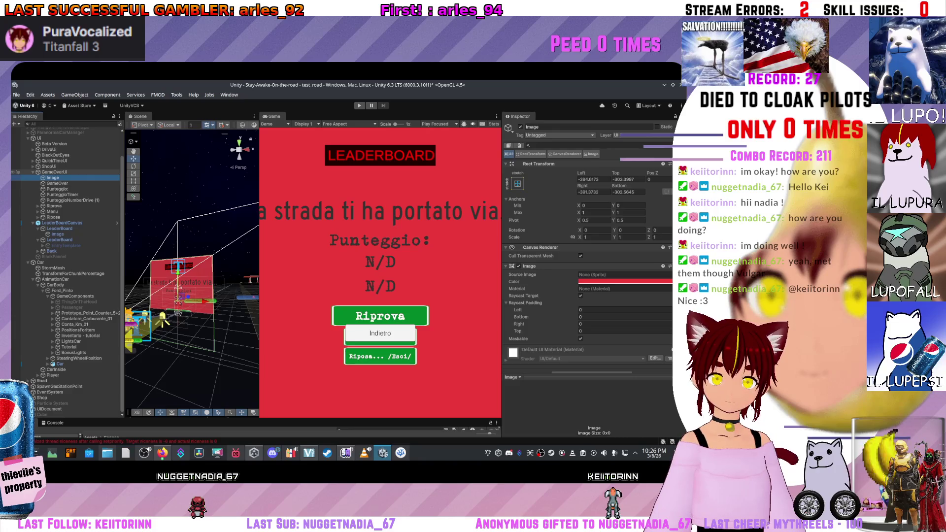
left_click(54, 172)
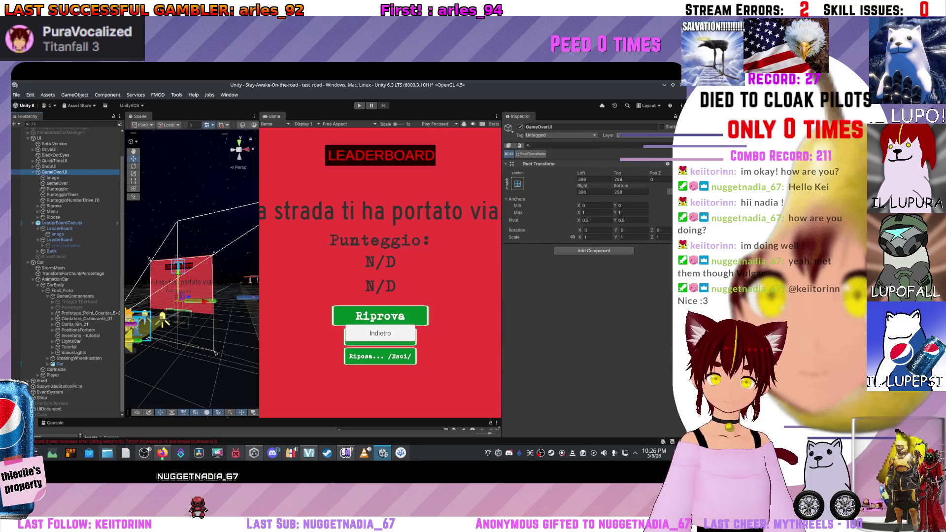
left_click(520, 127)
left_click(53, 178)
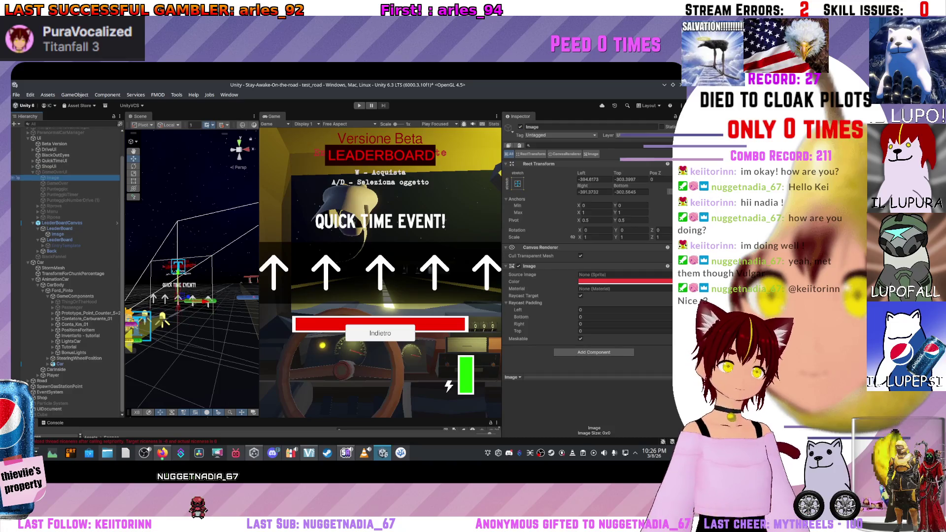
key("ctrl+d")
key("ctrl+z")
key("ctrl+z")
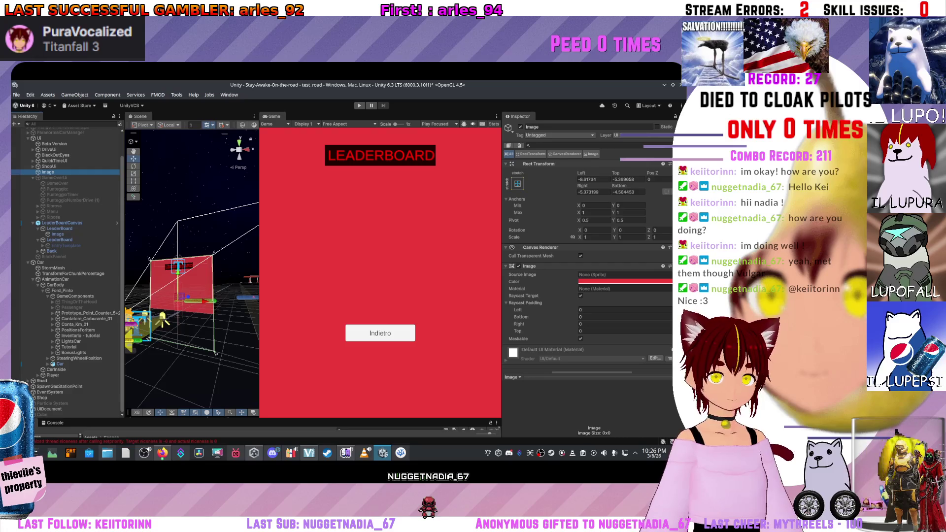
left_click_drag(49, 266, 50, 261)
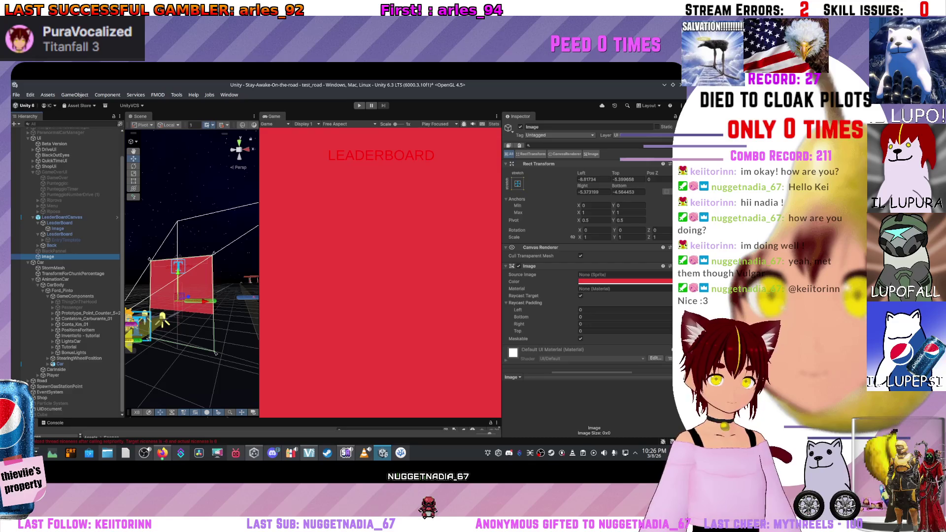
left_click_drag(48, 257, 50, 173)
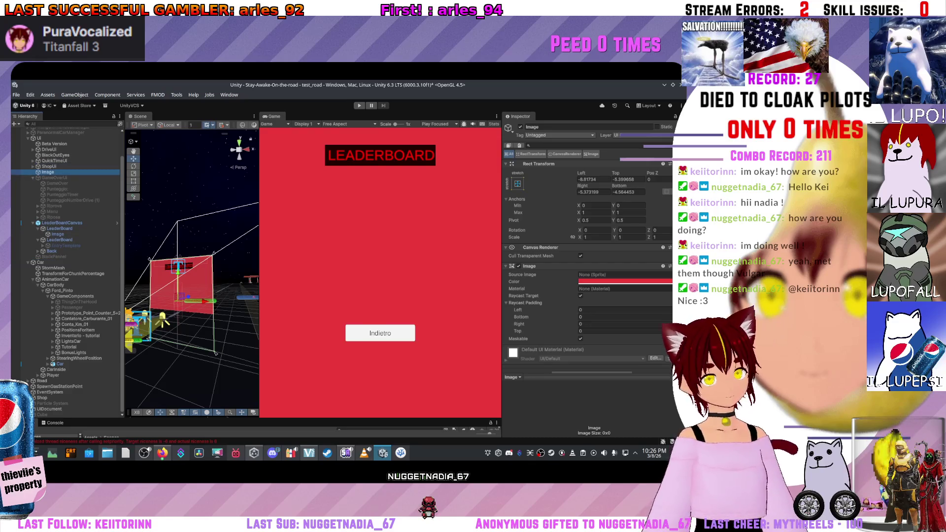
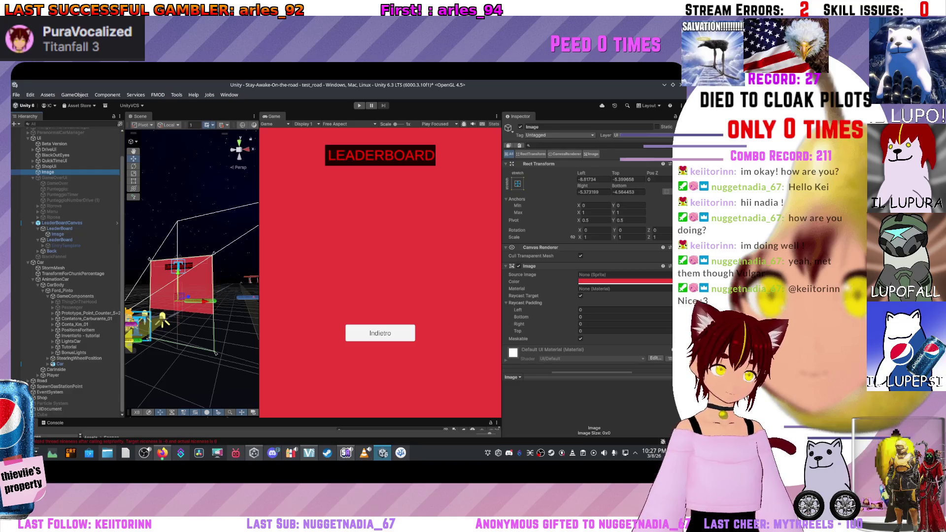
Step: Check the UI object's UI Script fields, open the Scripts folder, and bring up UIScript.cs in VS Code
scroll(67, 272, "up", 2)
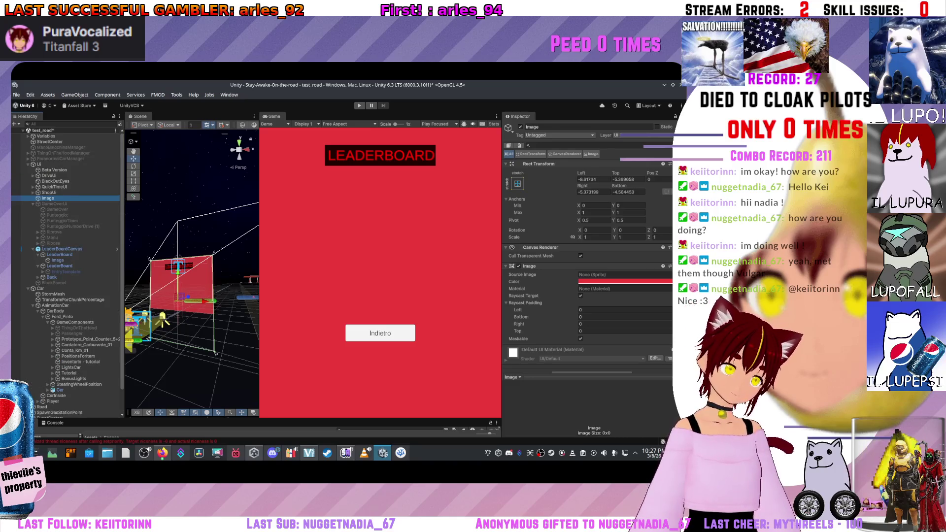
left_click(38, 164)
scroll(589, 279, "down", 4)
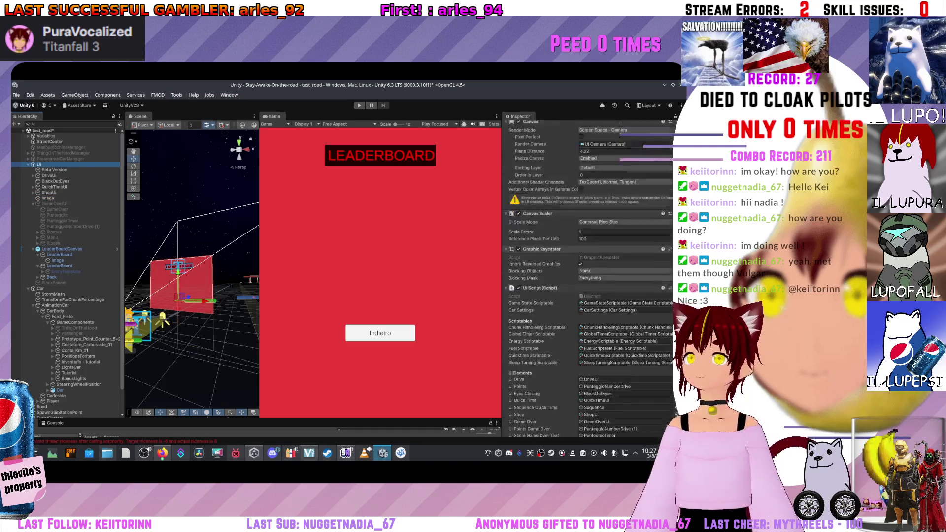
scroll(588, 278, "down", 1)
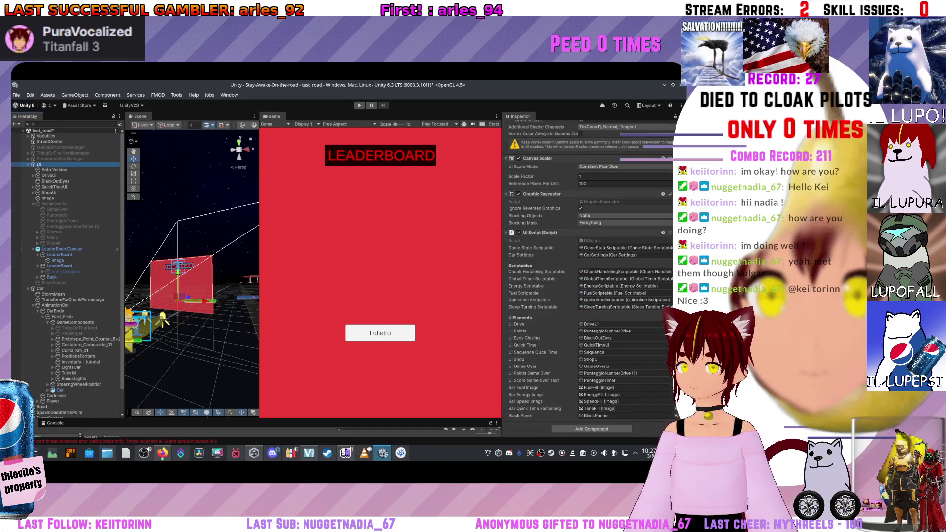
left_click(44, 436)
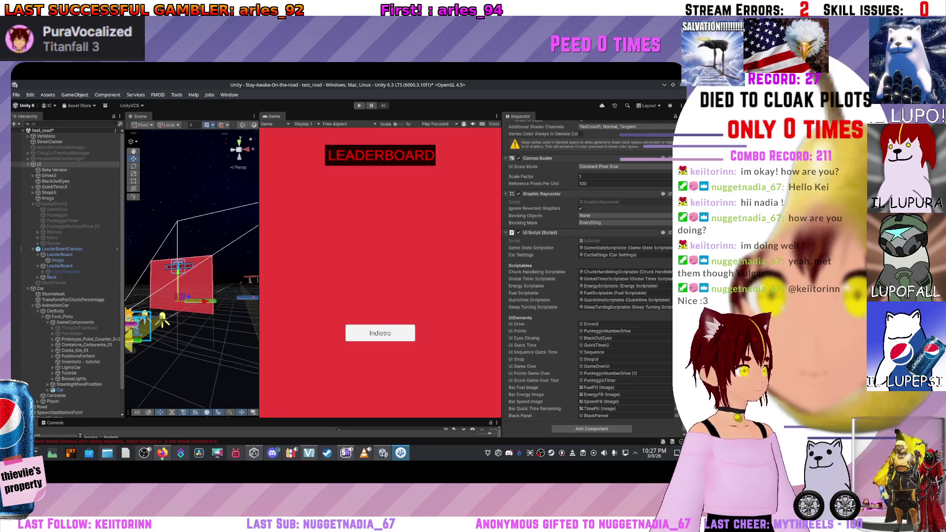
left_click(400, 452)
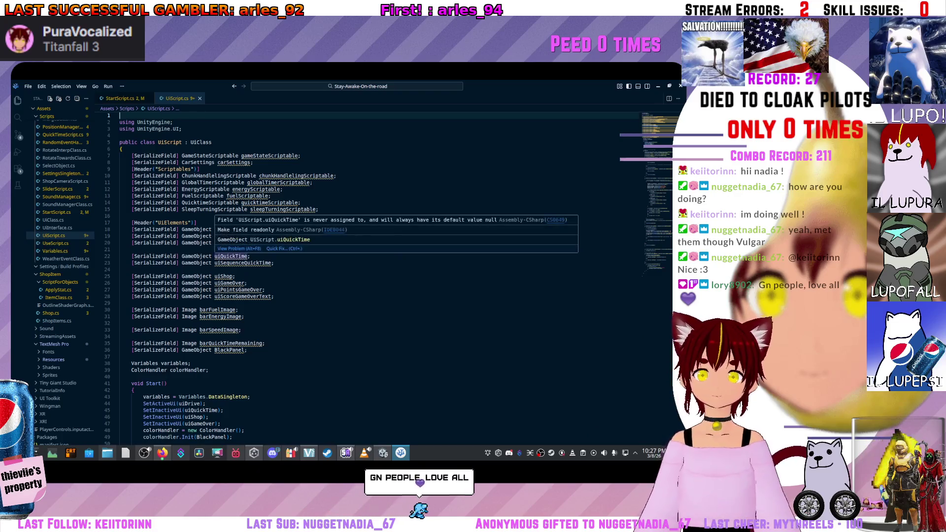
Step: Add a '[SerializeField] GameObject redPanel;' field below BlackPanel
left_click(247, 350)
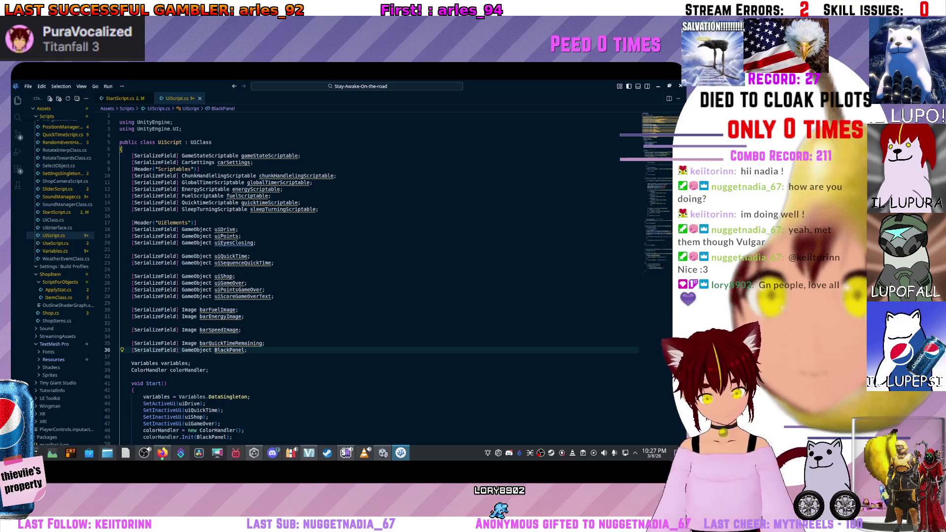
key("Return")
type("[Serializ")
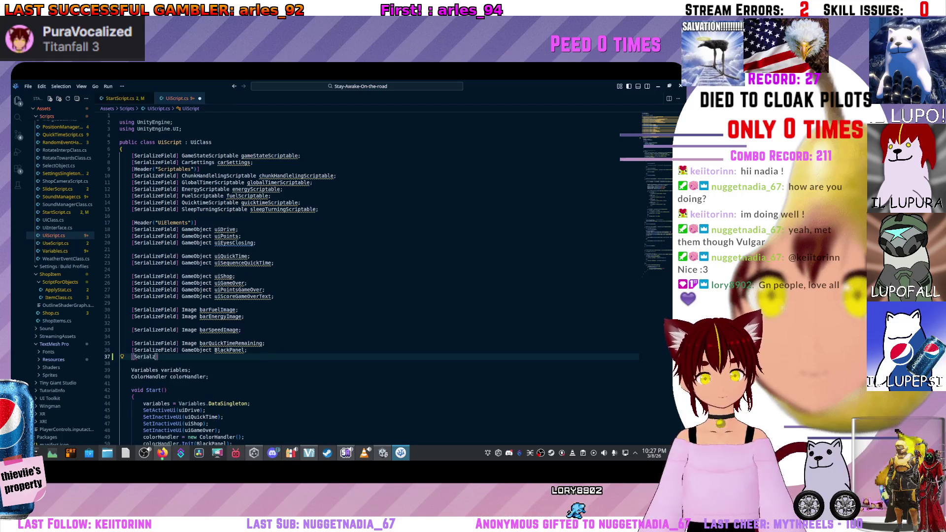
key("BackSpace")
type("izeF")
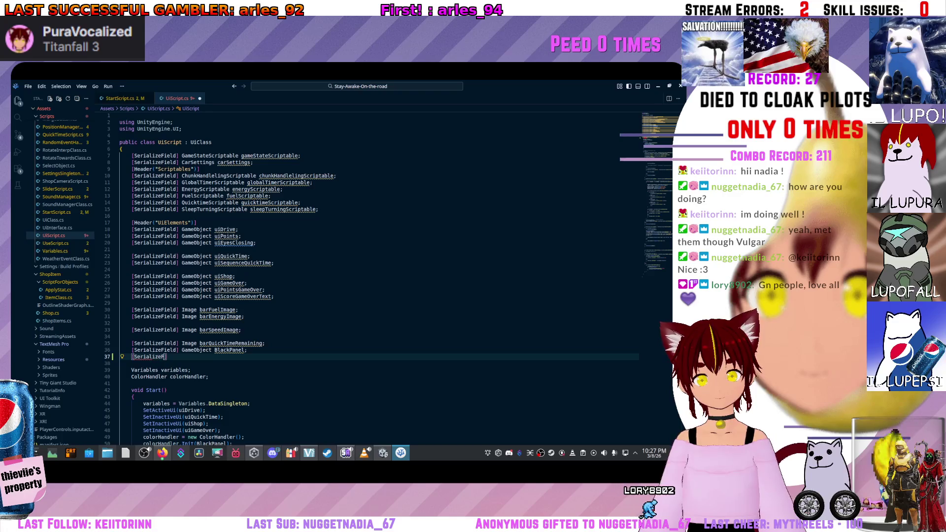
type("ield] ")
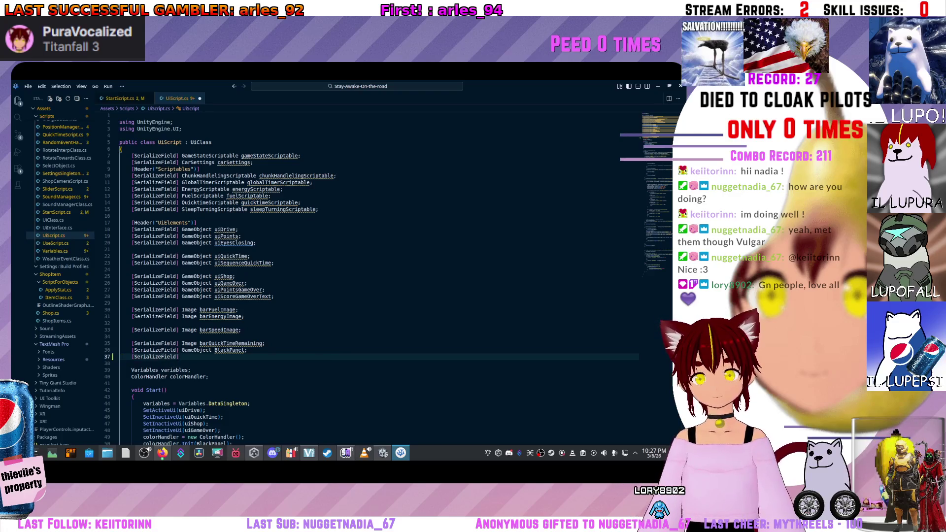
type("GameObject")
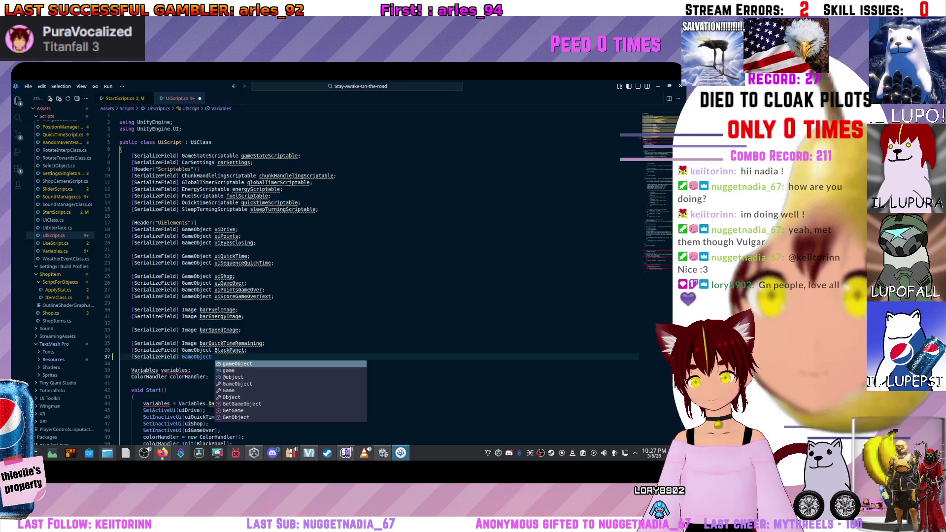
type(" Ra")
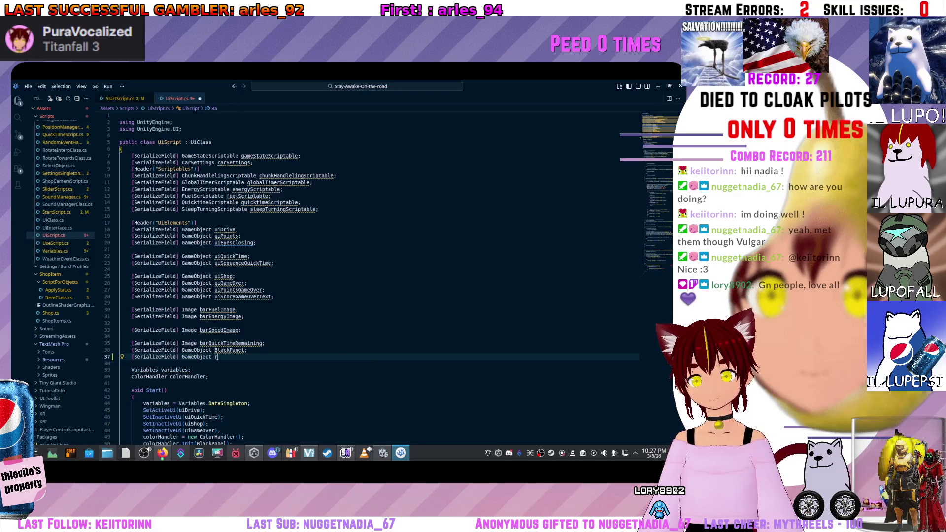
key("BackSpace")
key("BackSpace")
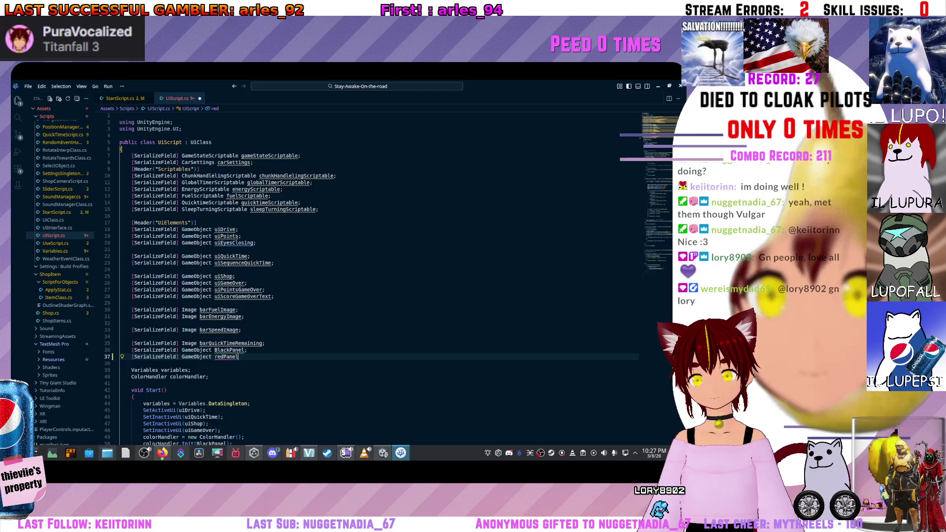
Step: Rename the BlackPanel symbol to blackPanel everywhere with Rename Symbol
left_click(229, 350)
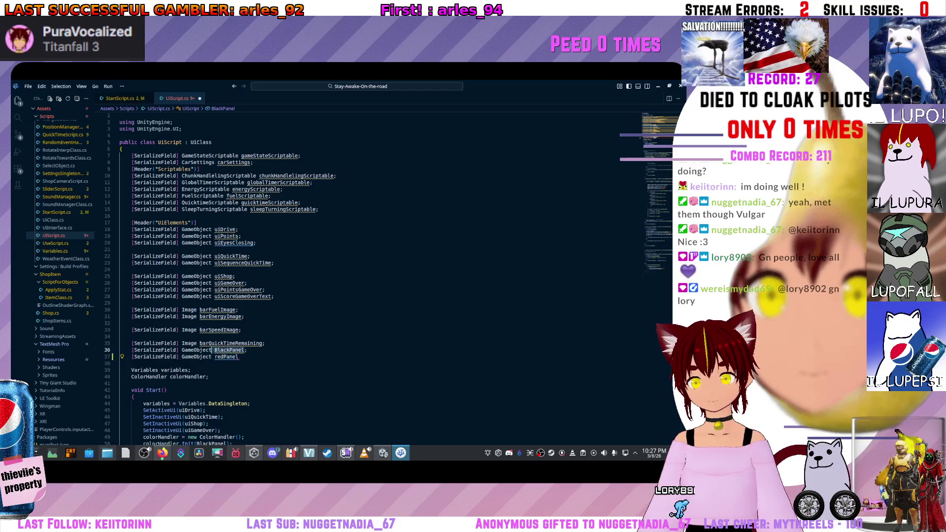
right_click(216, 349)
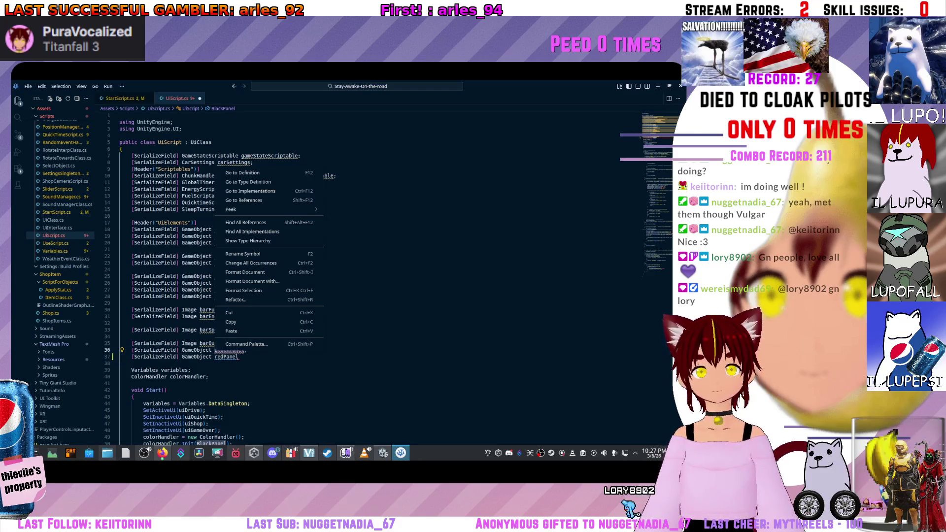
left_click(242, 254)
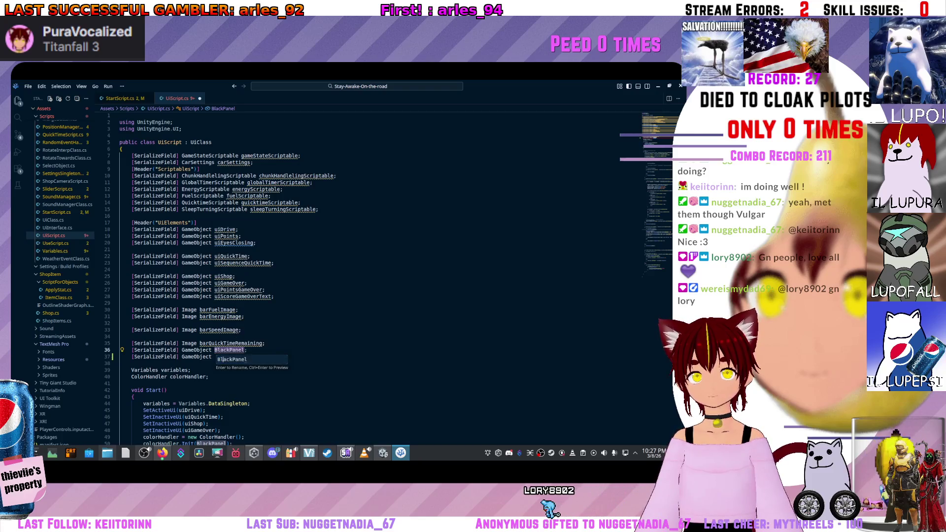
left_click(219, 359)
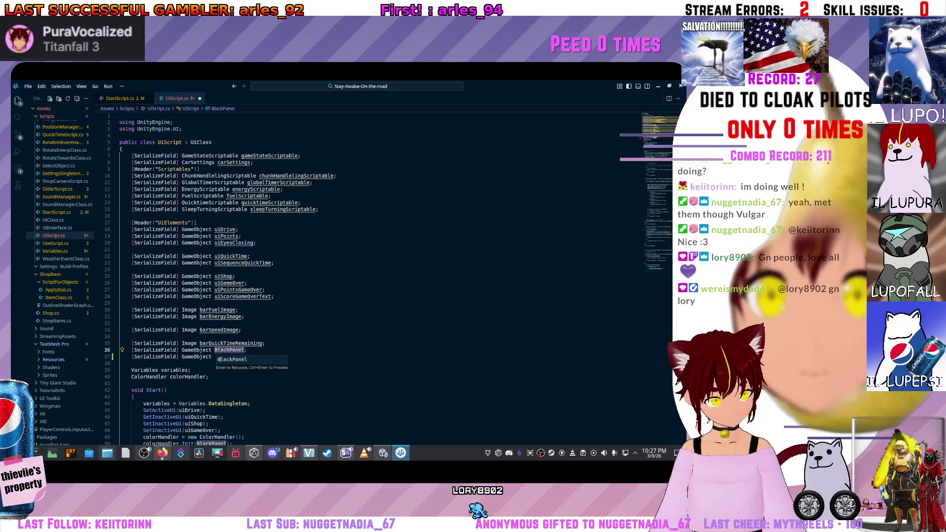
key("BackSpace")
type("b")
key("Return")
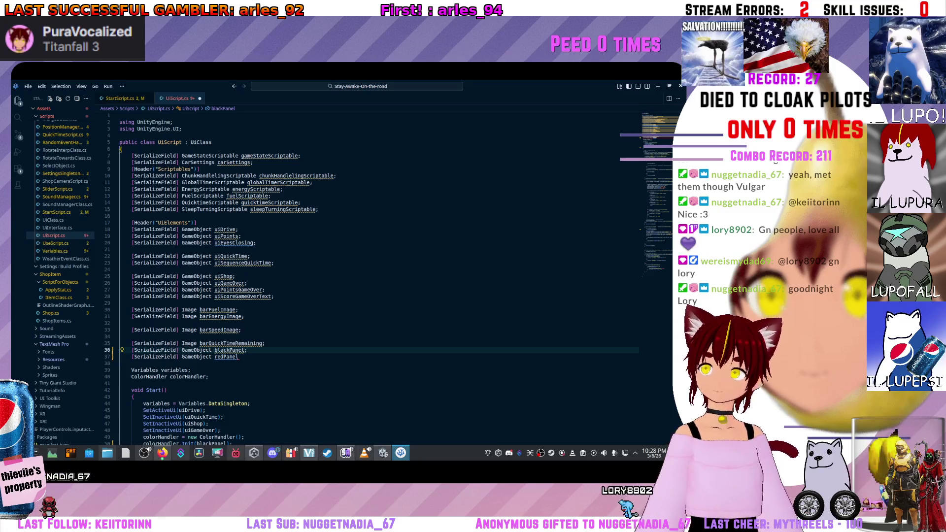
Step: Follow colorHandler in Start to its field, then to the ColorHandler class in ColorHandler.cs
left_click(241, 357)
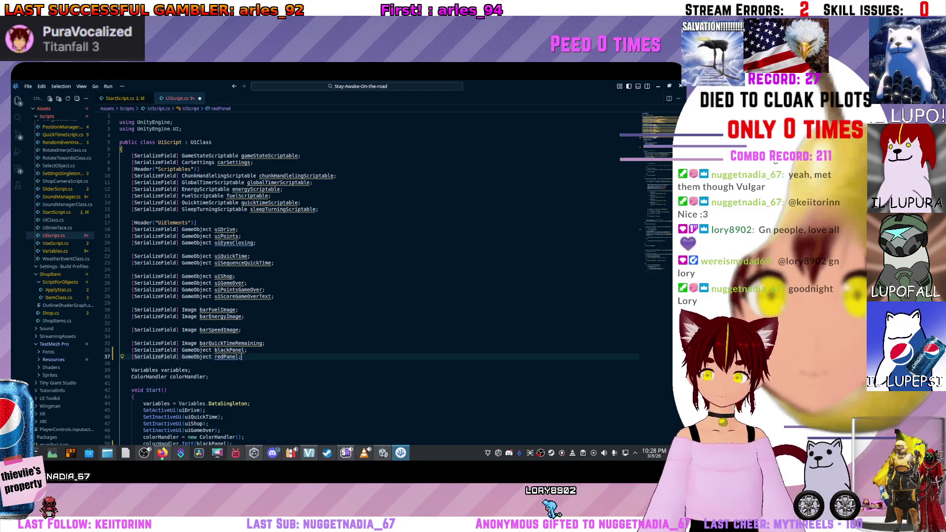
scroll(325, 275, "down", 10)
scroll(326, 276, "down", 6)
scroll(325, 276, "up", 6)
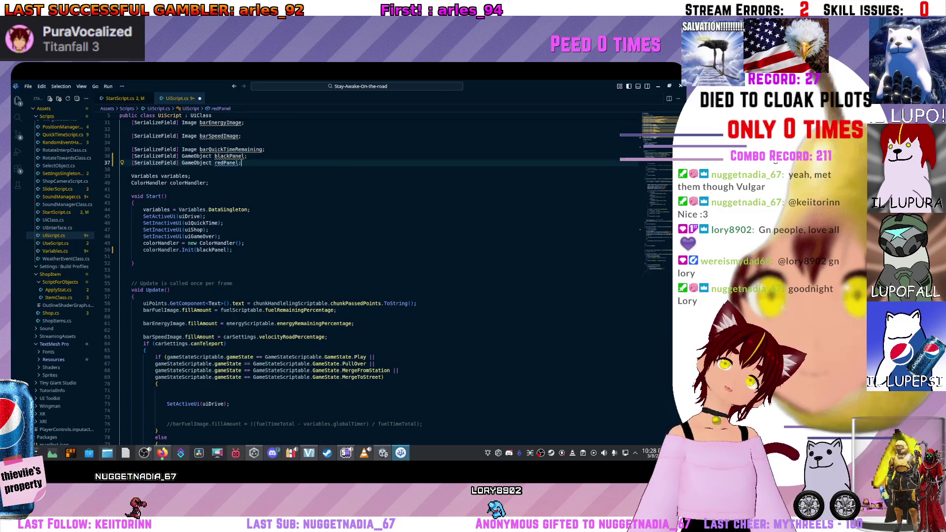
left_click(215, 156)
left_click(244, 156)
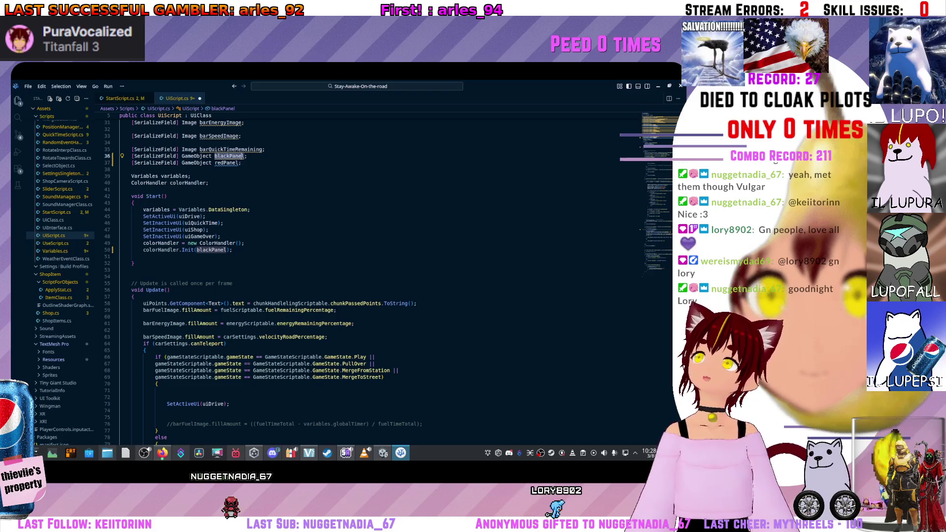
left_click(143, 250)
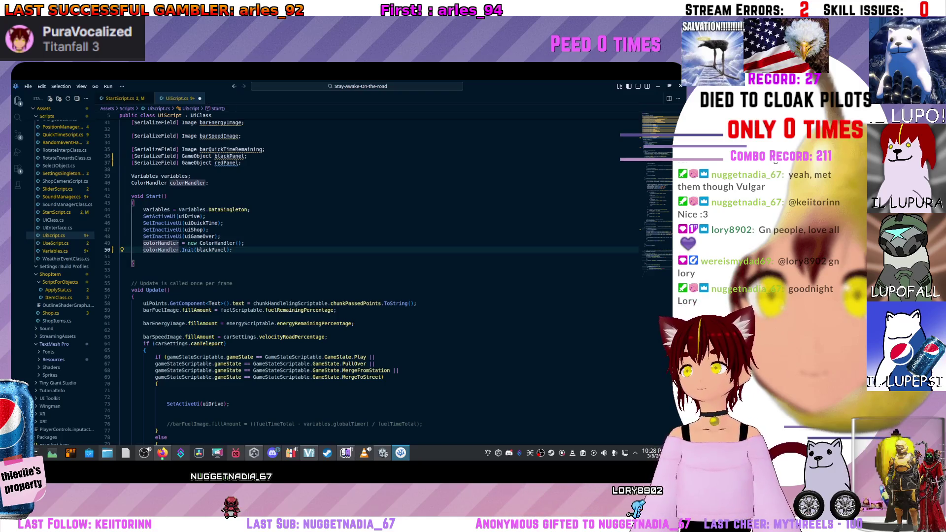
left_click(160, 250, "ctrl")
left_click(142, 183, "ctrl")
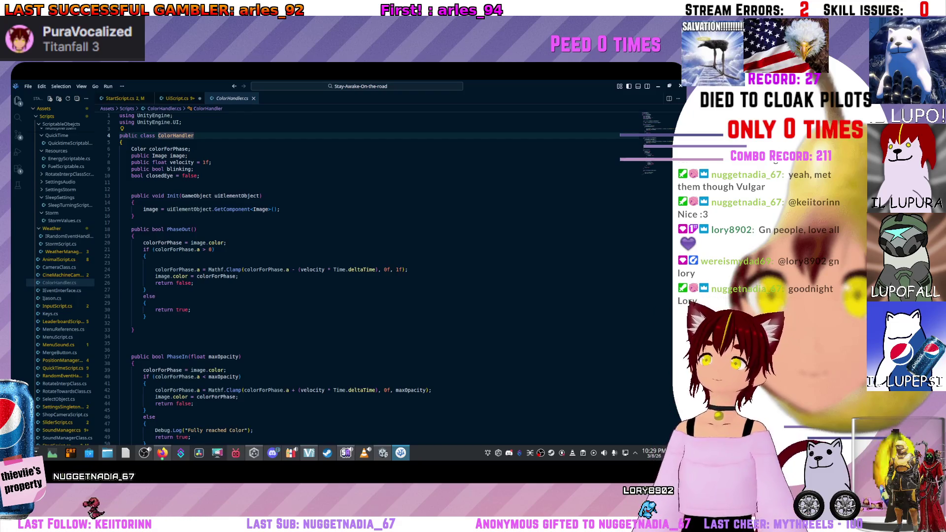
Step: Return to the colorHandler field in UIScript.cs, then switch to OBS Studio
key("alt+Left")
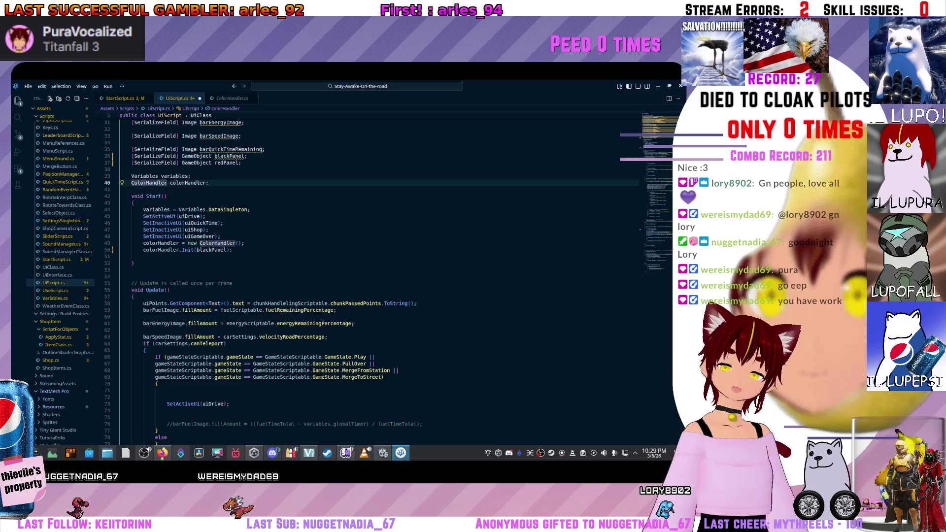
key("alt+Tab")
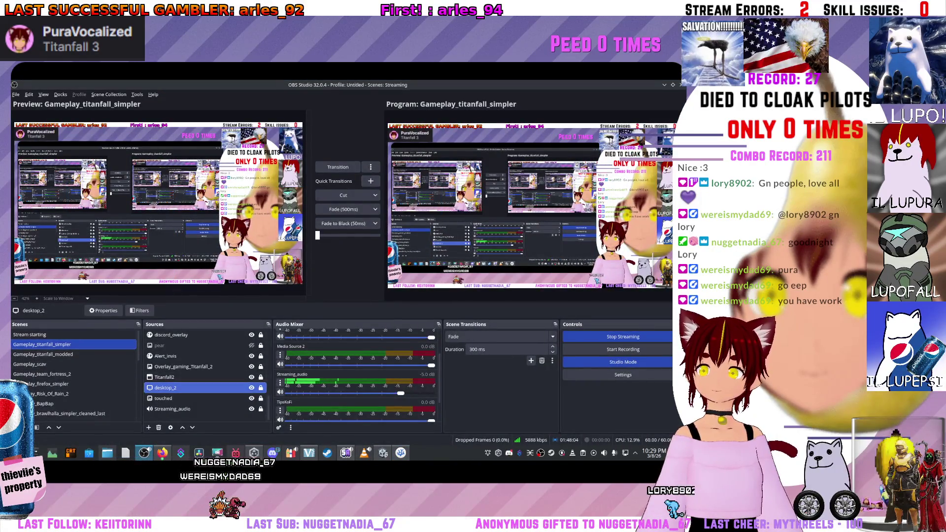
Step: Transition the 'Be right back' scene to Program in Studio Mode and minimise OBS
scroll(74, 364, "down", 5)
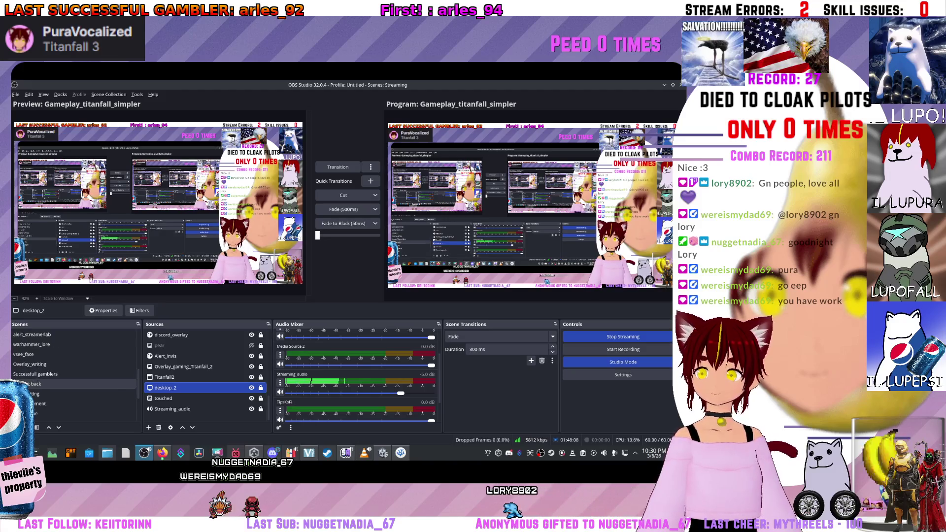
scroll(74, 364, "down", 3)
left_click(74, 383)
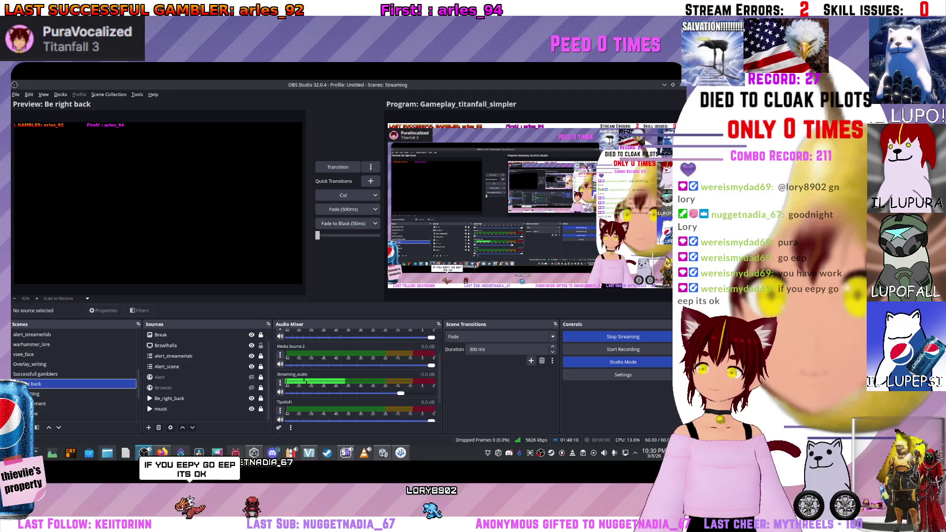
left_click(338, 167)
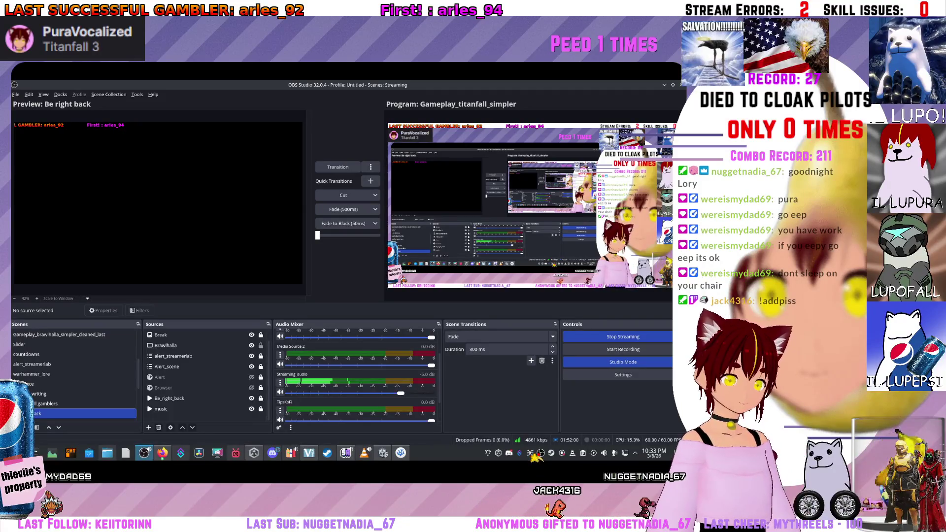
key("super+Down")
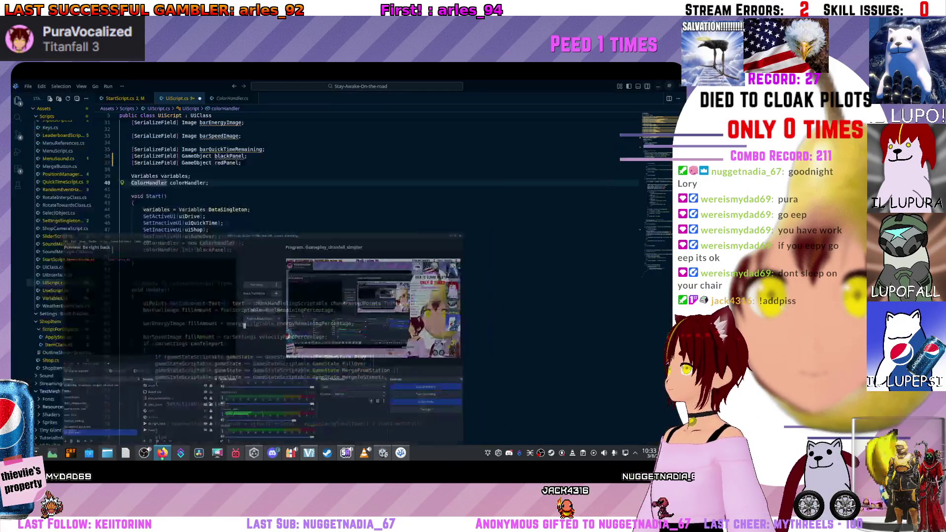
Step: Review the Update method and the GameStateScriptable reference on line 68
left_click(253, 303)
scroll(380, 276, "down", 6)
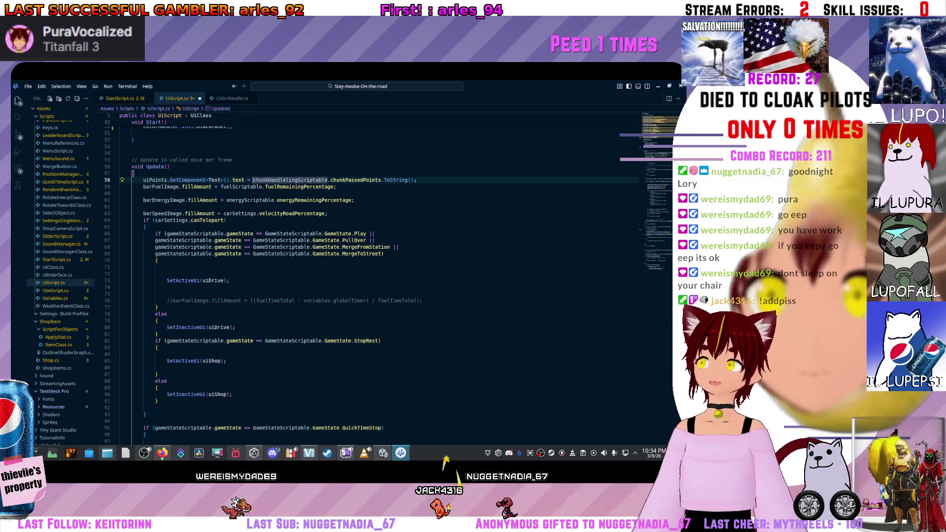
left_click(296, 247)
scroll(296, 246, "down", 3)
scroll(295, 276, "up", 12)
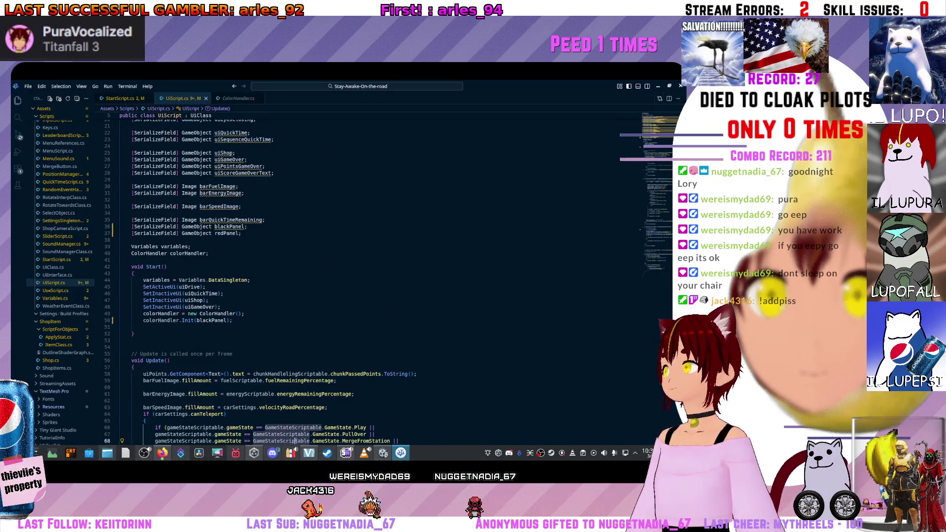
Step: Add SetInactiveUi(redPanel); below colorHandler.Init(blackPanel); in Start
left_click(246, 320)
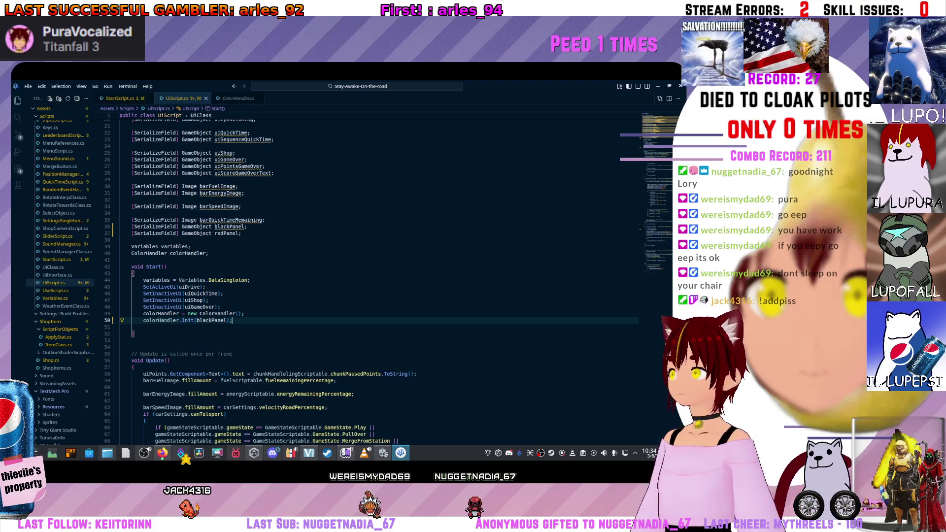
key("Return")
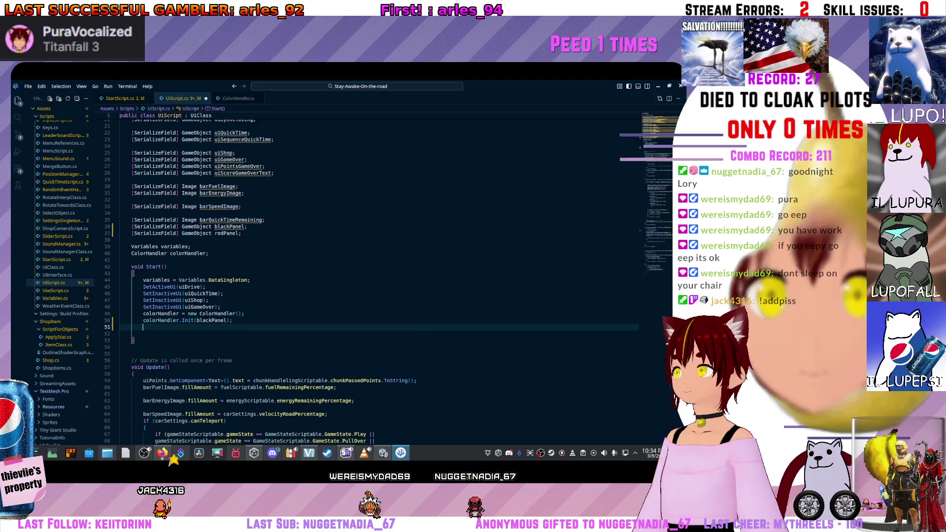
type("SetIn")
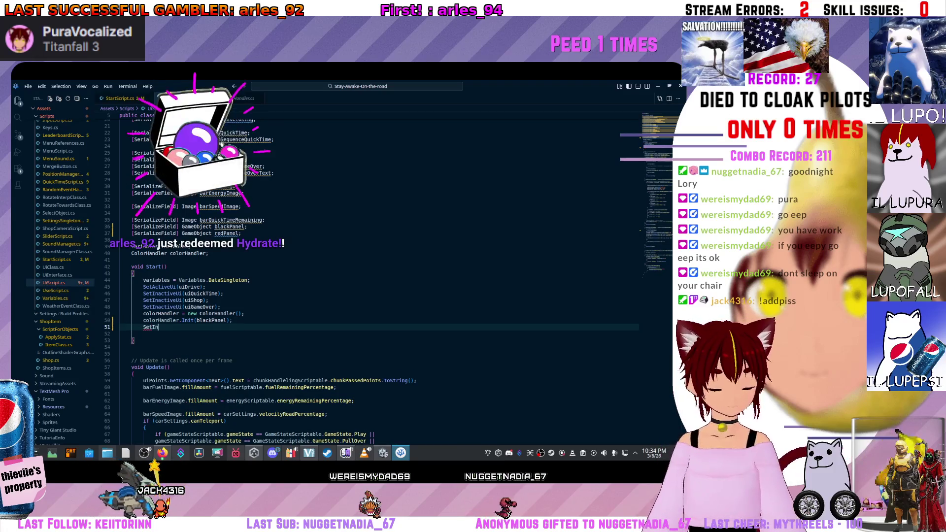
type("active")
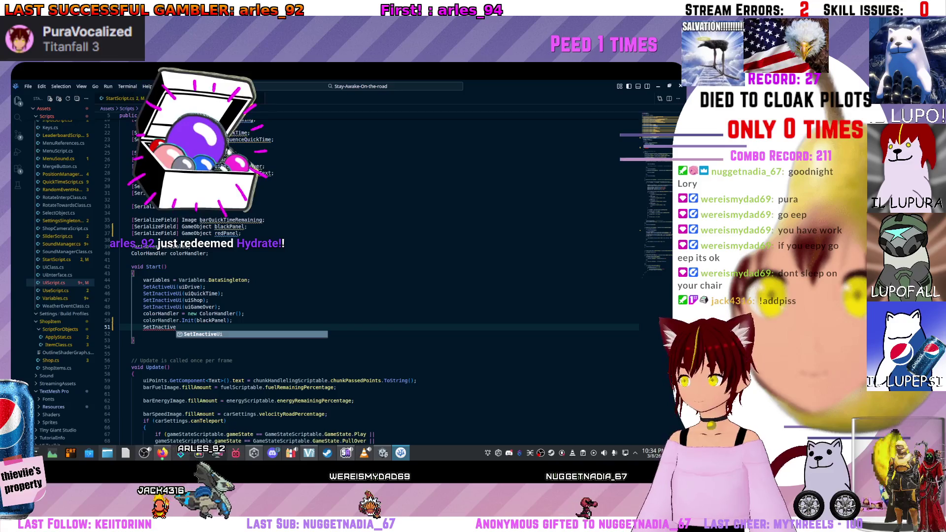
key("Tab")
type("(re")
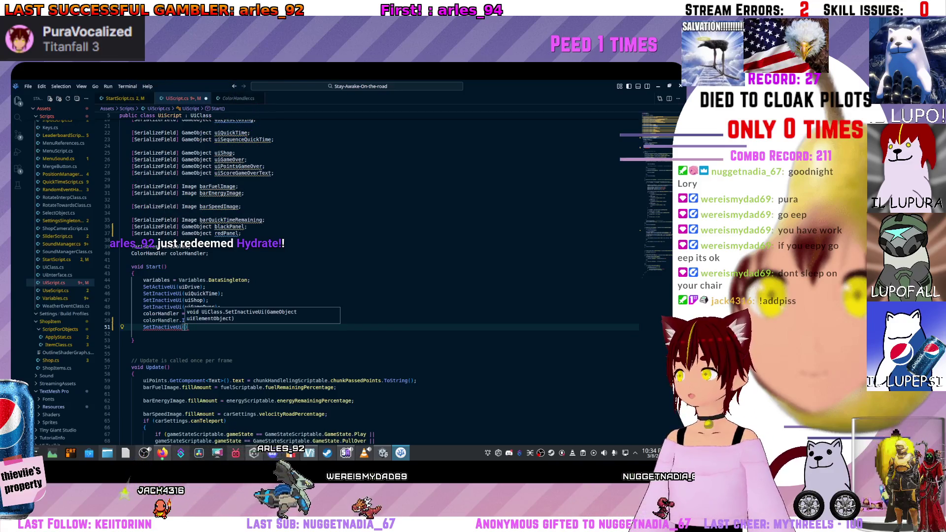
type("dPan")
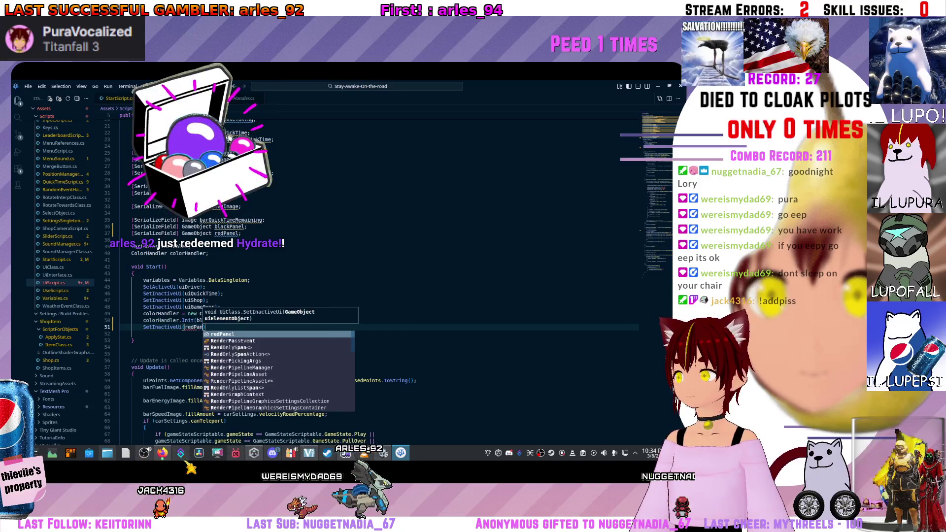
key("Tab")
type(");")
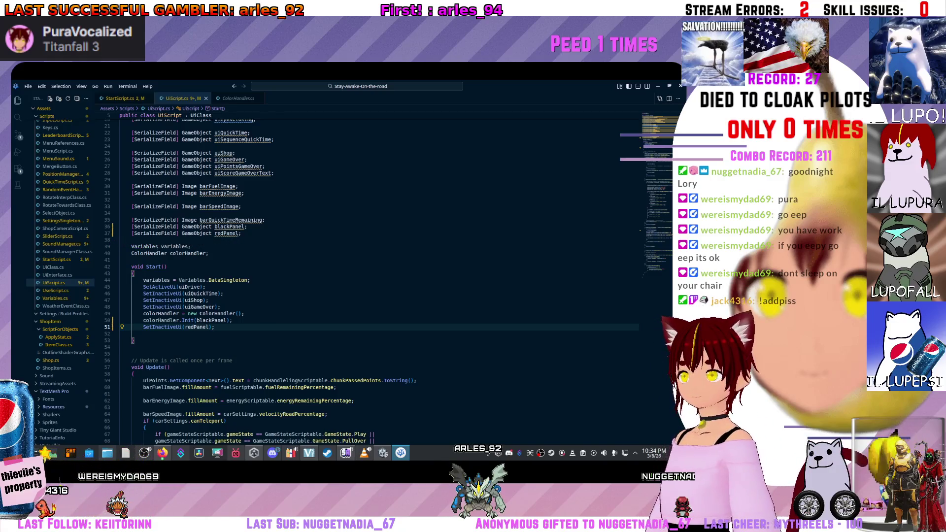
scroll(374, 276, "down", 10)
scroll(374, 276, "down", 20)
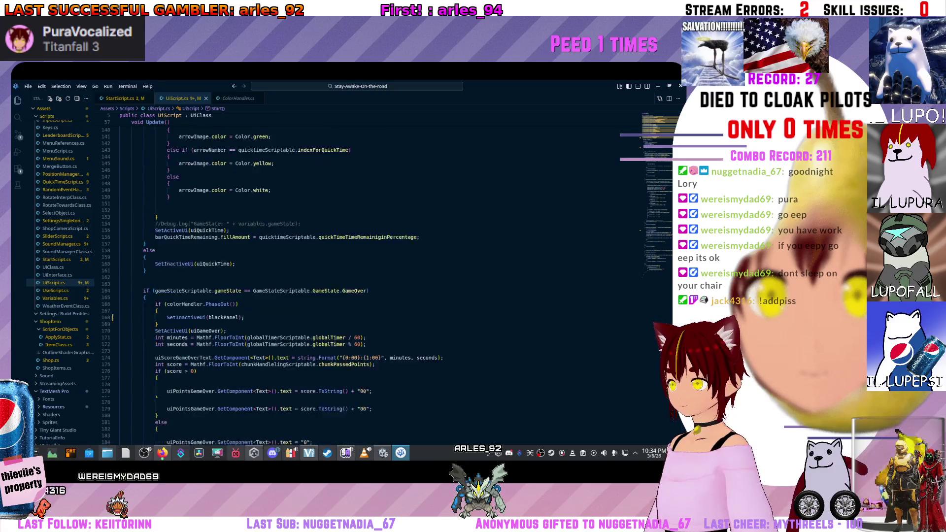
Step: Add SetActiveUi(redPanel); after SetActiveUi(uiGameOver); in the Update game-over branch
scroll(374, 276, "down", 3)
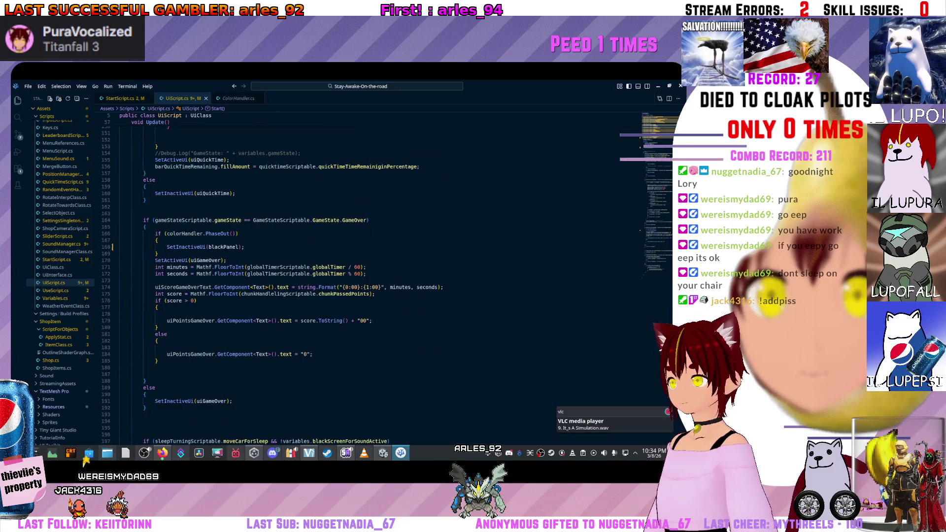
left_click(144, 227)
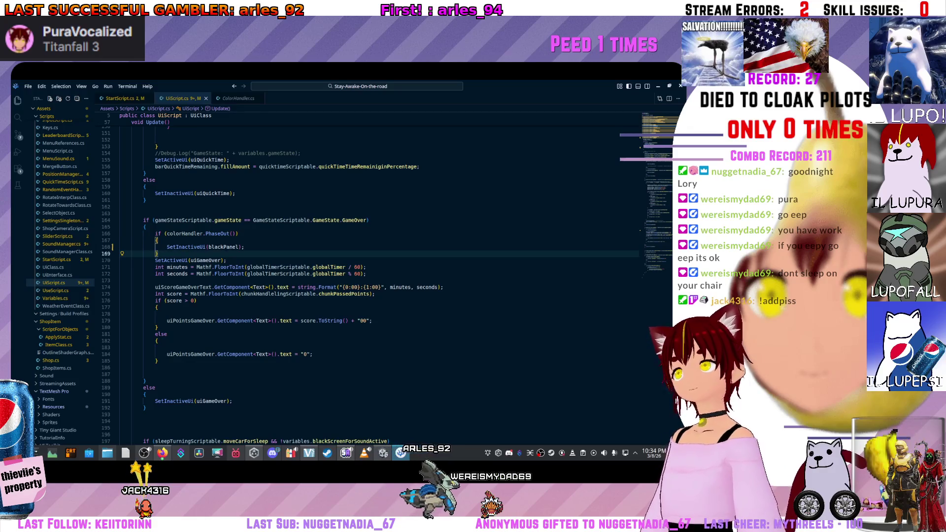
left_click(226, 260)
key("Return")
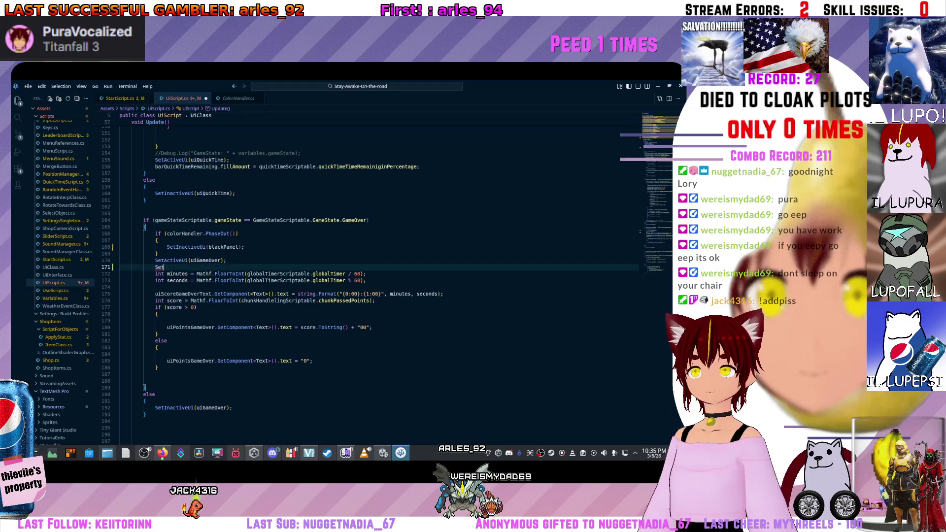
type("Set")
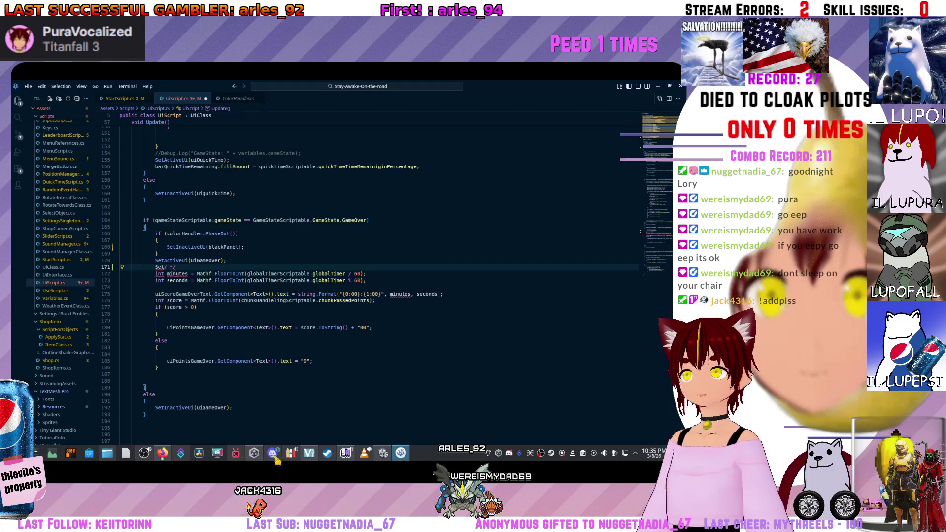
type("/")
key("BackSpace")
key("BackSpace")
type("A")
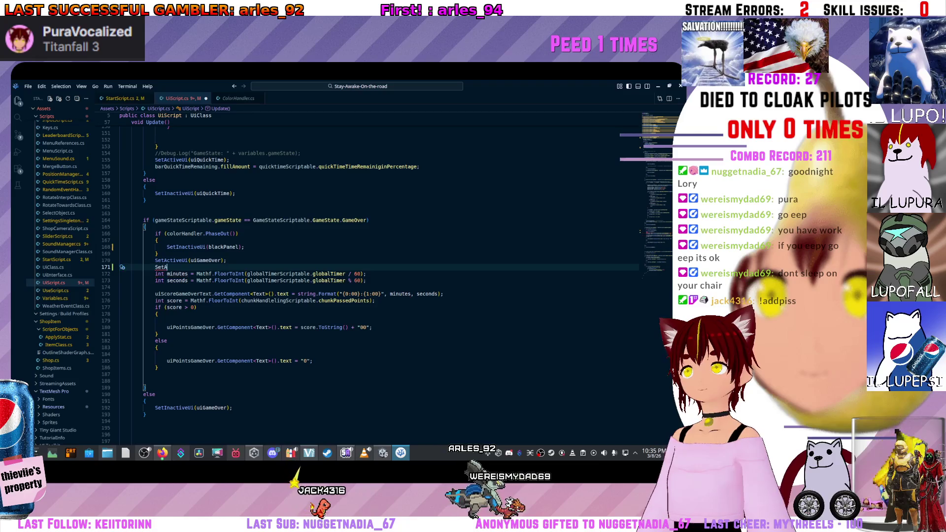
type("ctiveU")
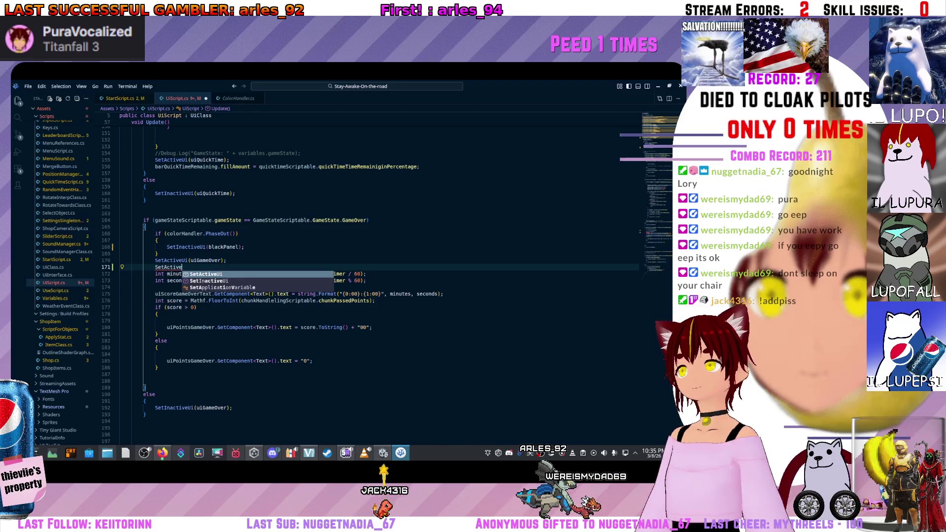
key("Tab")
type("(Red")
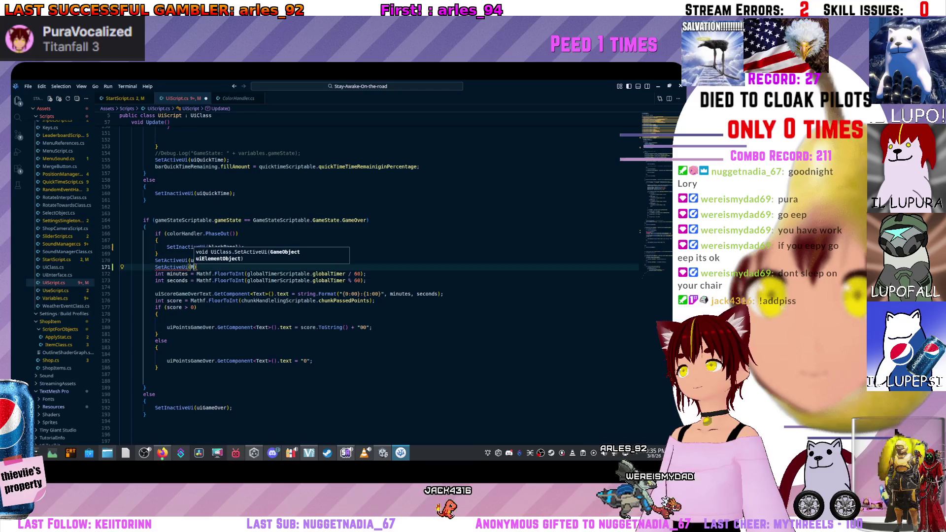
key("Down")
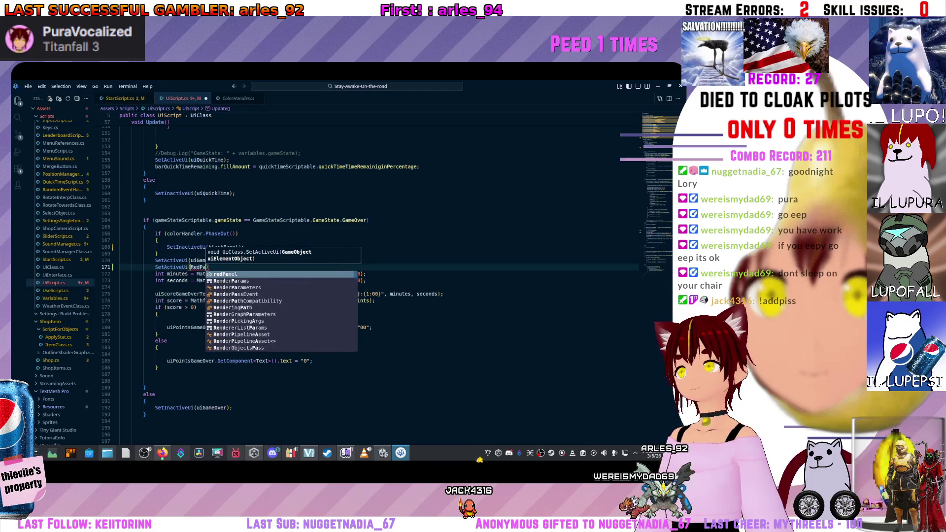
key("Tab")
type(";")
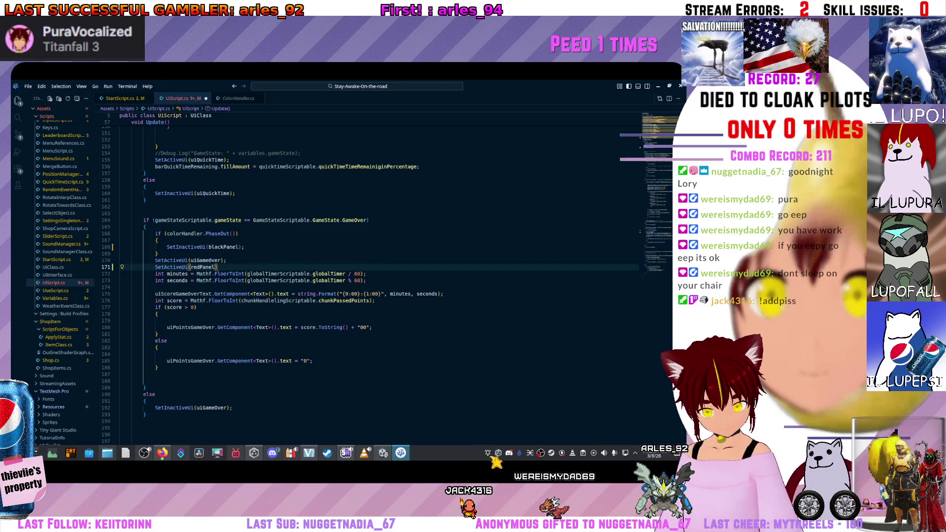
Step: Save UIScript.cs and return to the Unity editor
key("ctrl+s")
left_click(158, 254)
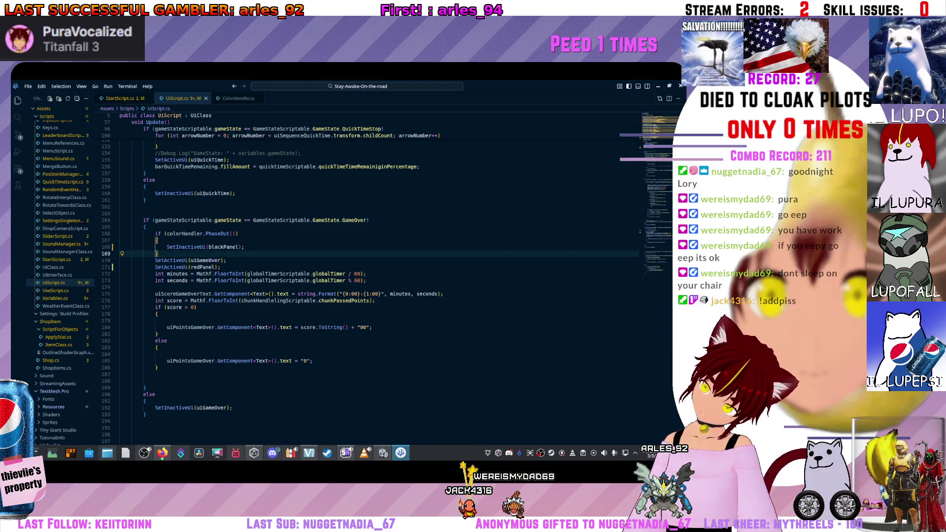
key("alt+Tab")
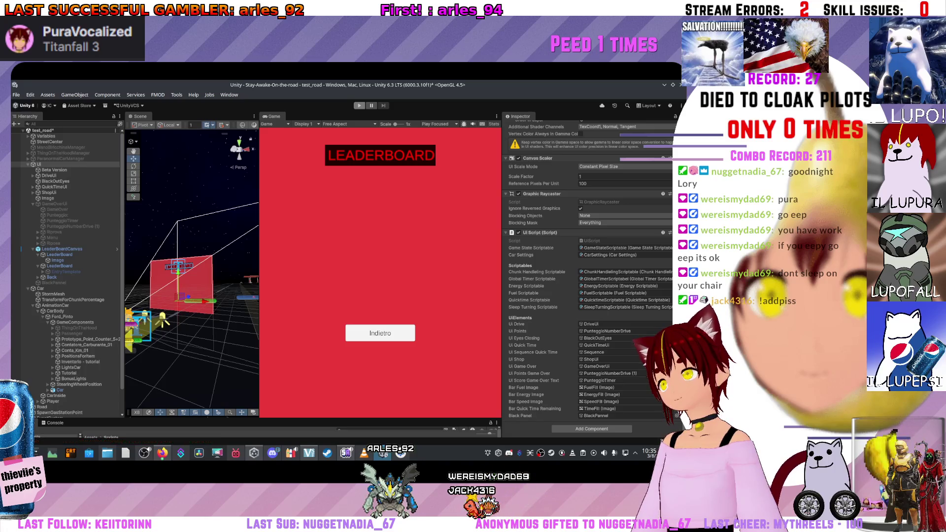
scroll(586, 271, "up", 10)
left_click(359, 106)
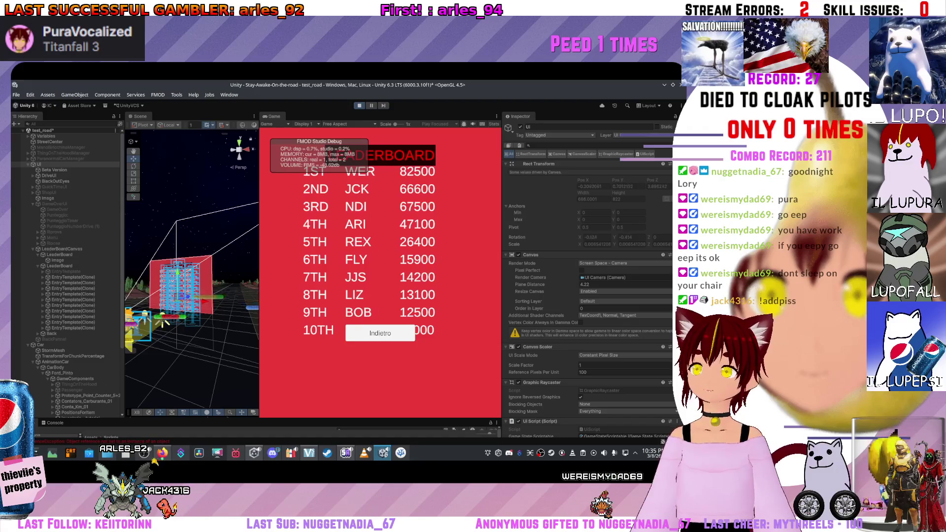
key("ctrl+p")
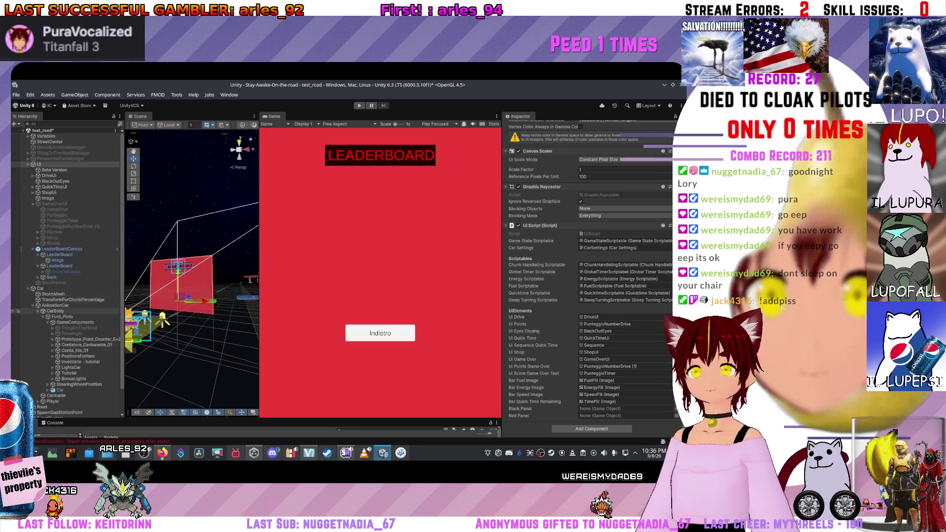
scroll(16, 336, "down", 2)
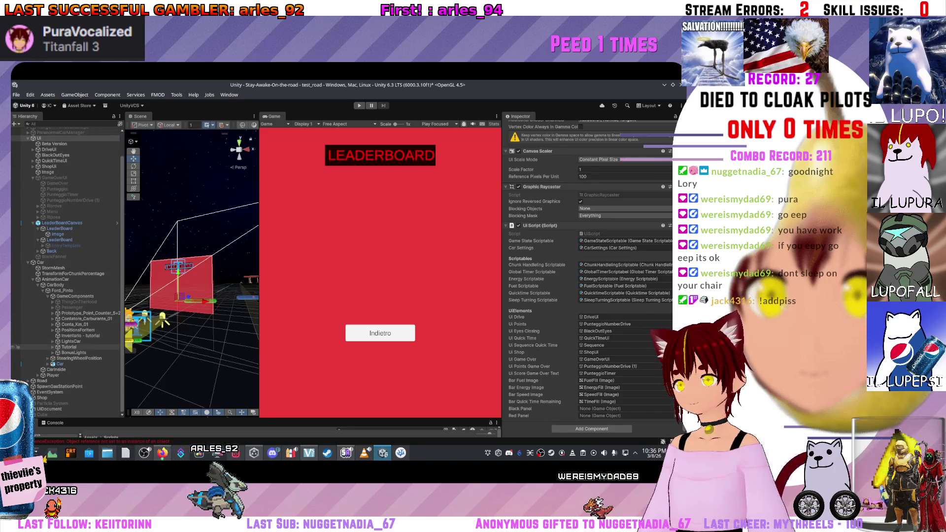
Step: Read the unassigned blackPanel errors in the Console, then drag BlackPannel into the Black Panel slot
left_click(39, 138)
left_click_drag(256, 418, 256, 326)
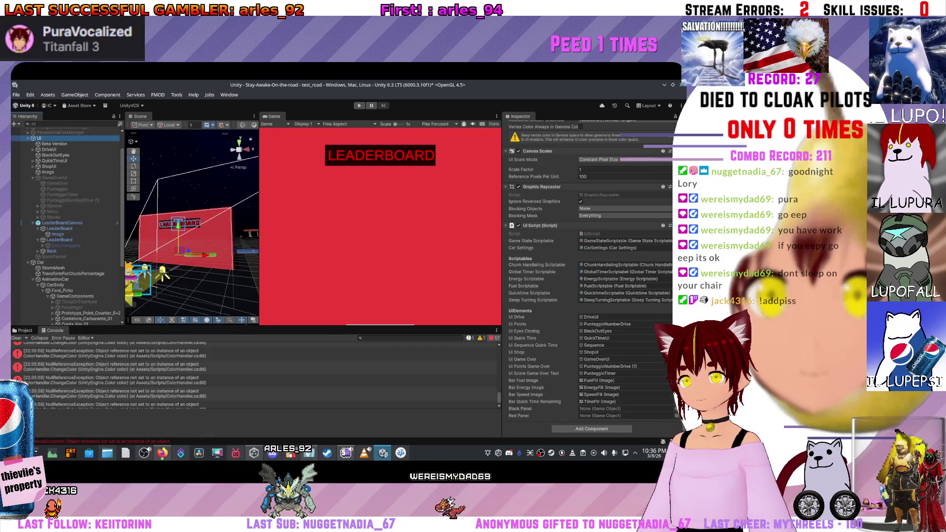
scroll(256, 375, "up", 10)
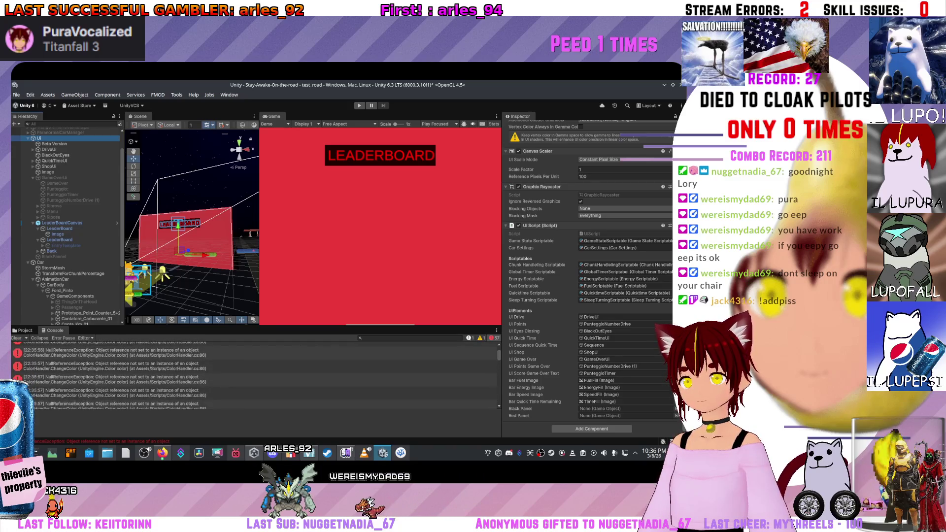
left_click(119, 348)
left_click(118, 362)
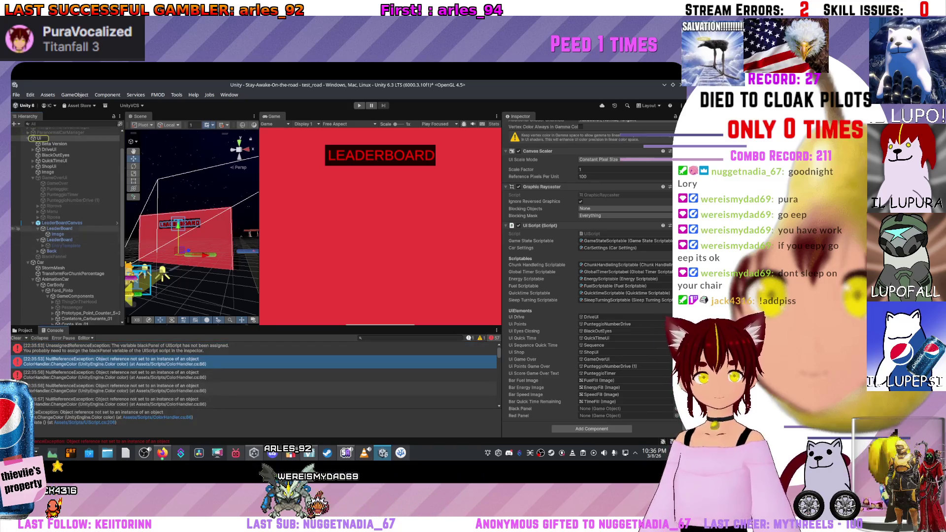
scroll(14, 227, "down", 5)
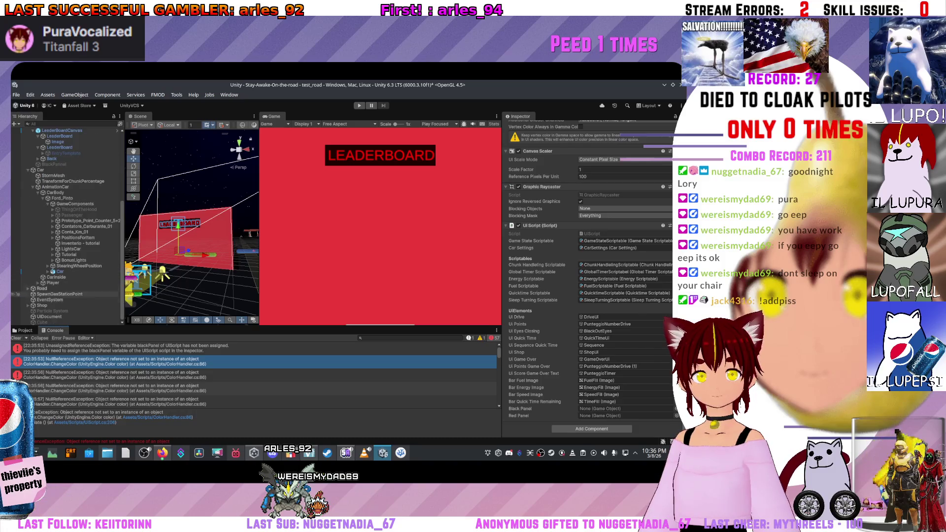
scroll(17, 230, "up", 7)
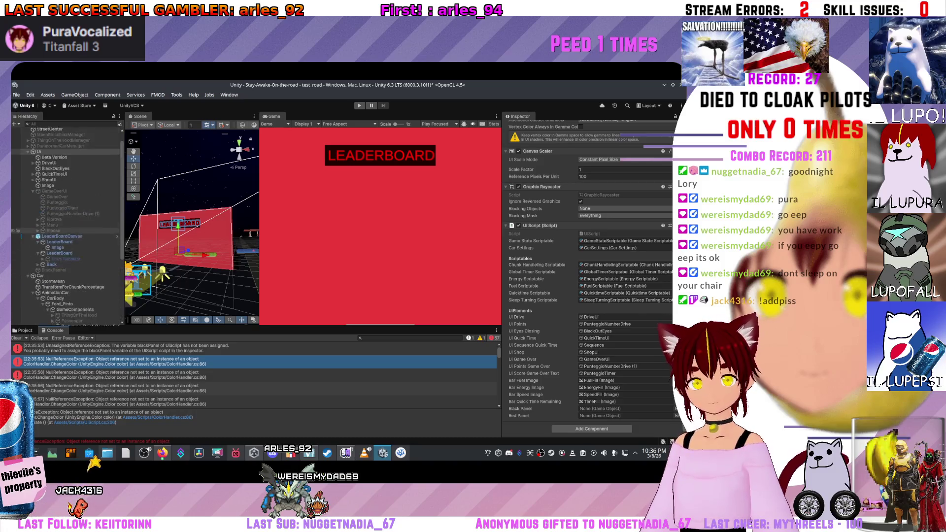
left_click_drag(58, 283, 626, 408)
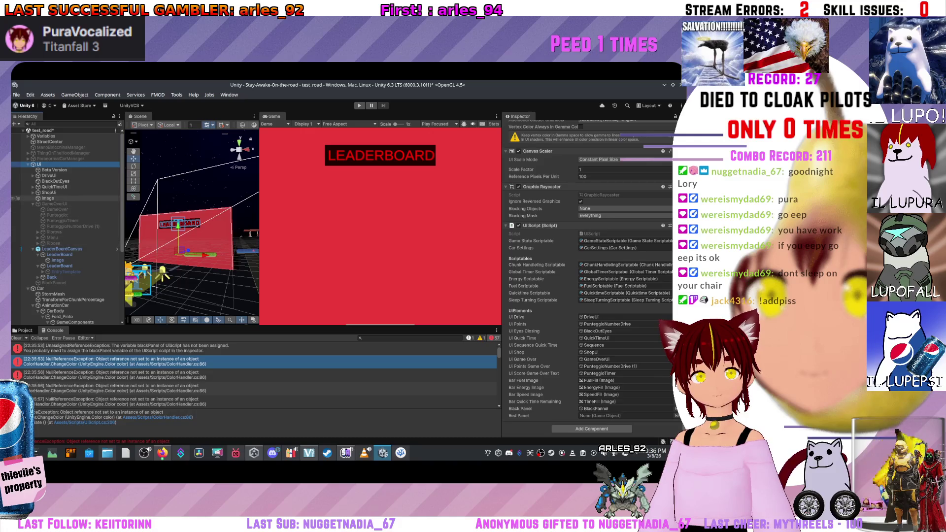
Step: Rename the red full-screen Image to RedPanel and check the UI Script's Red Panel slot
left_click(18, 198)
left_click(520, 126)
left_click(520, 126)
right_click(54, 198)
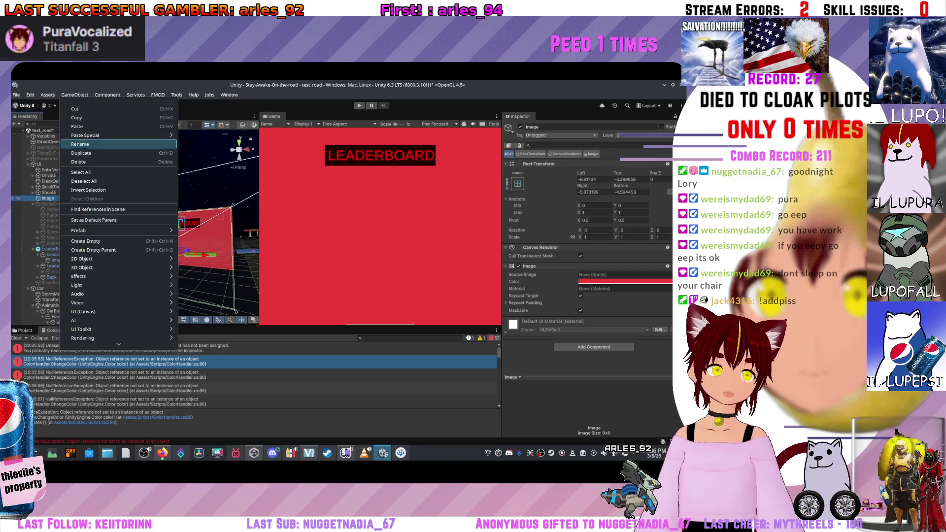
key("Escape")
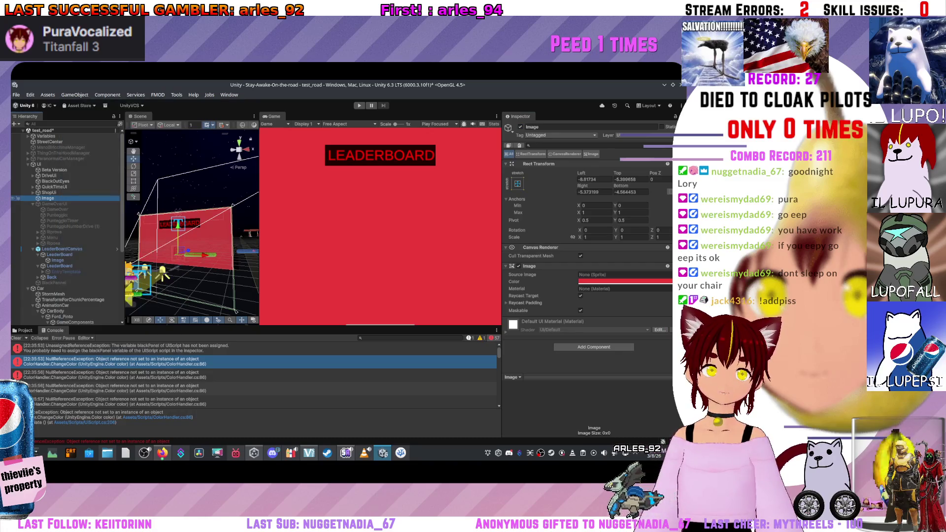
type("RedPanel")
key("Return")
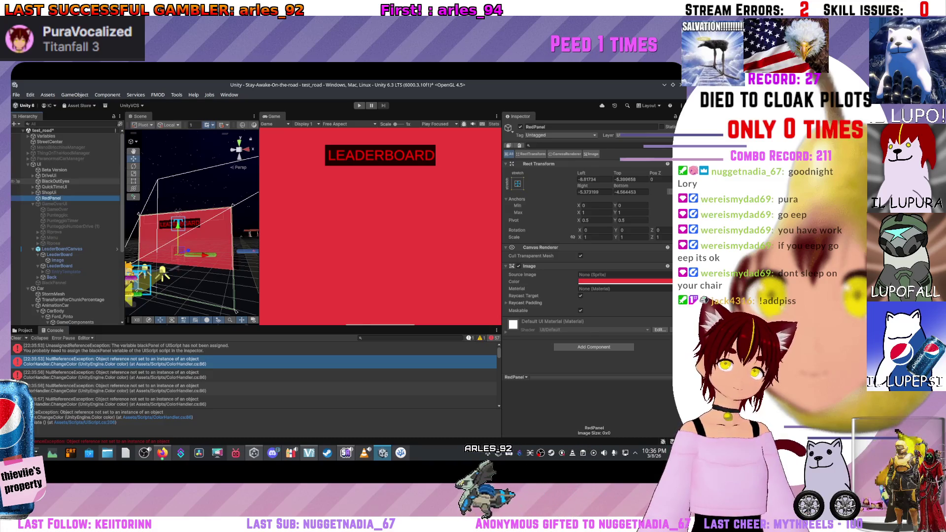
left_click(39, 164)
scroll(588, 271, "down", 5)
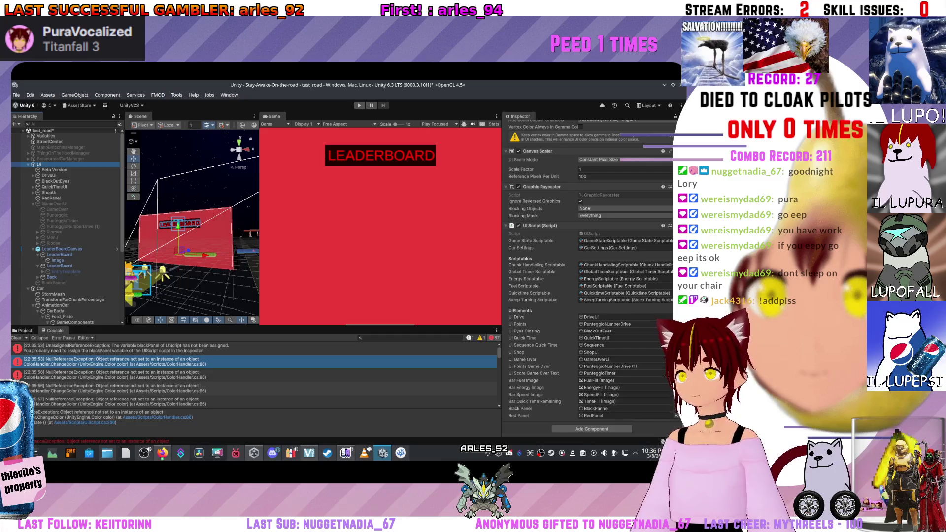
Step: Play-test the leaderboard three times, inspecting the BlackPannel object between runs
key("ctrl+p")
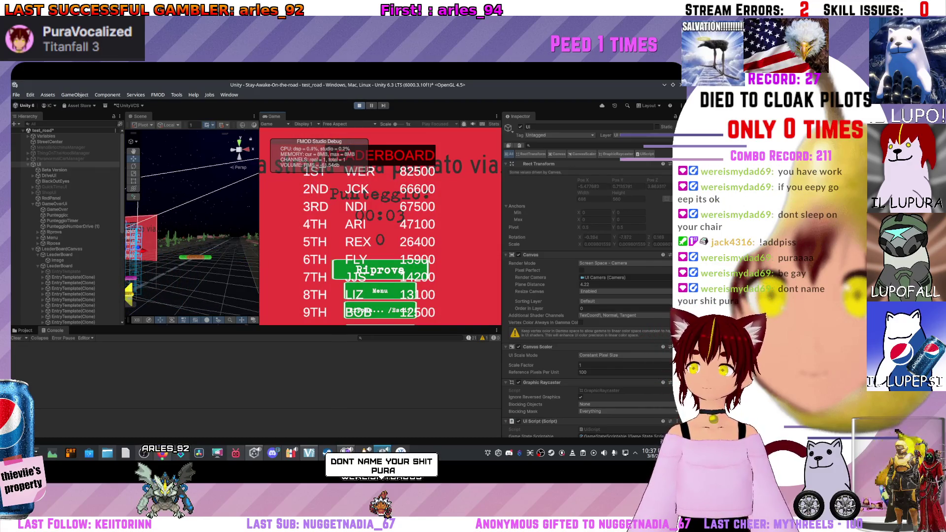
key("ctrl+p")
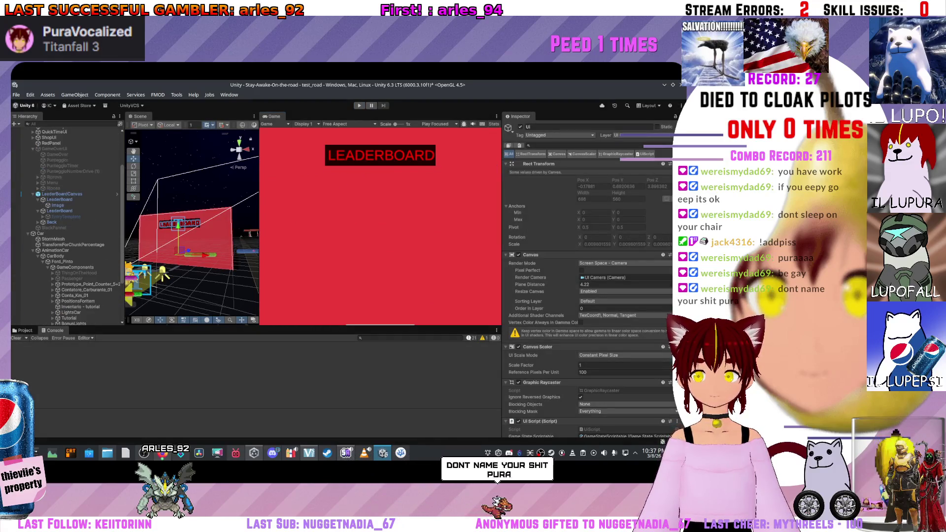
key("ctrl+p")
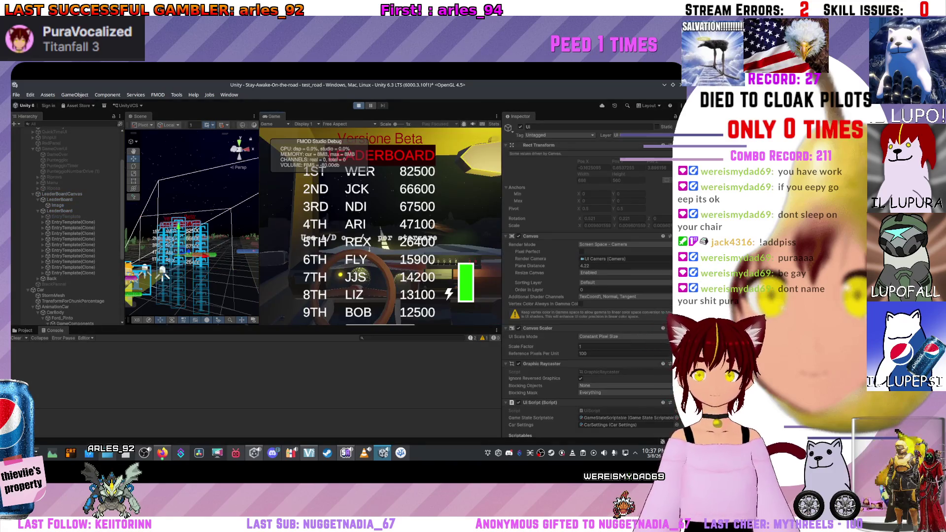
left_click(54, 284)
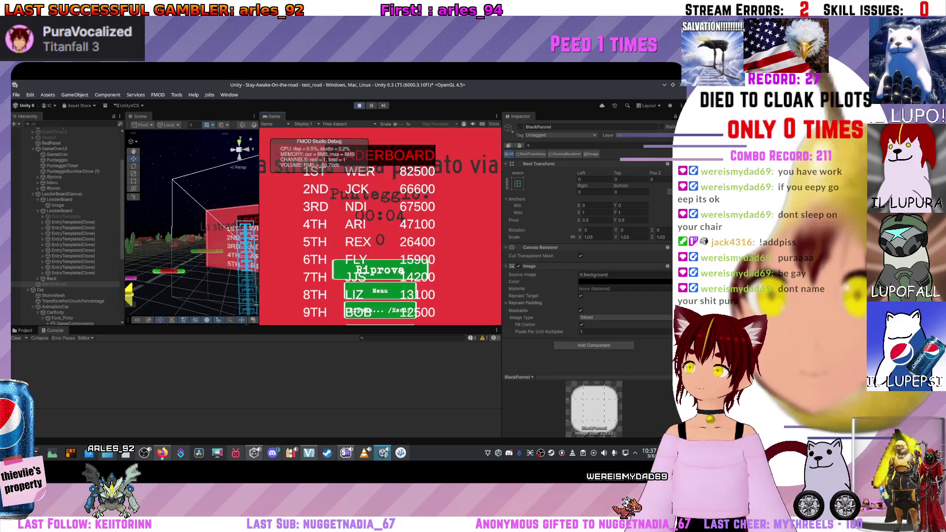
key("ctrl+p")
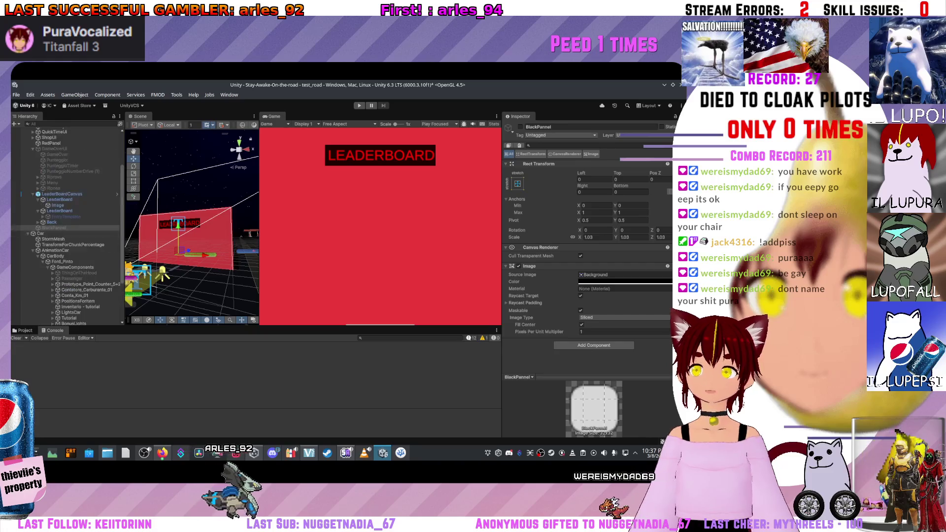
key("ctrl+p")
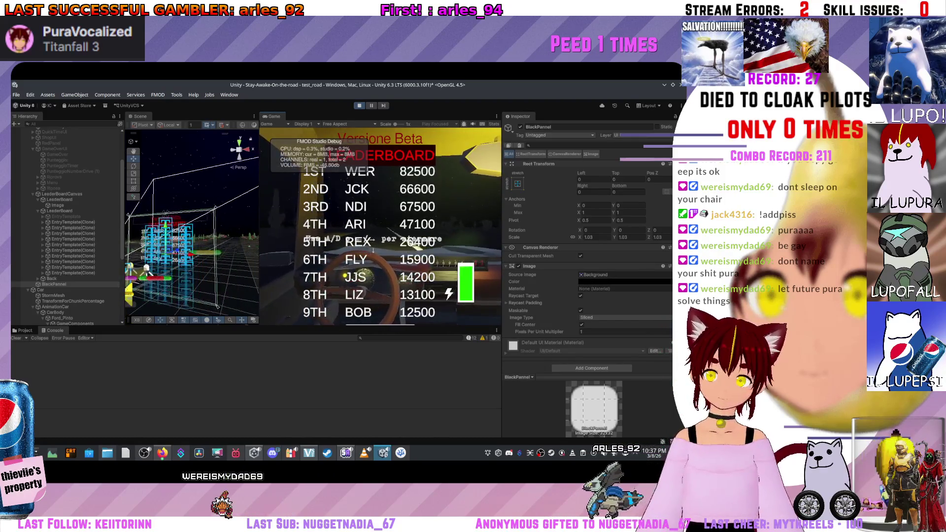
key("ctrl+p")
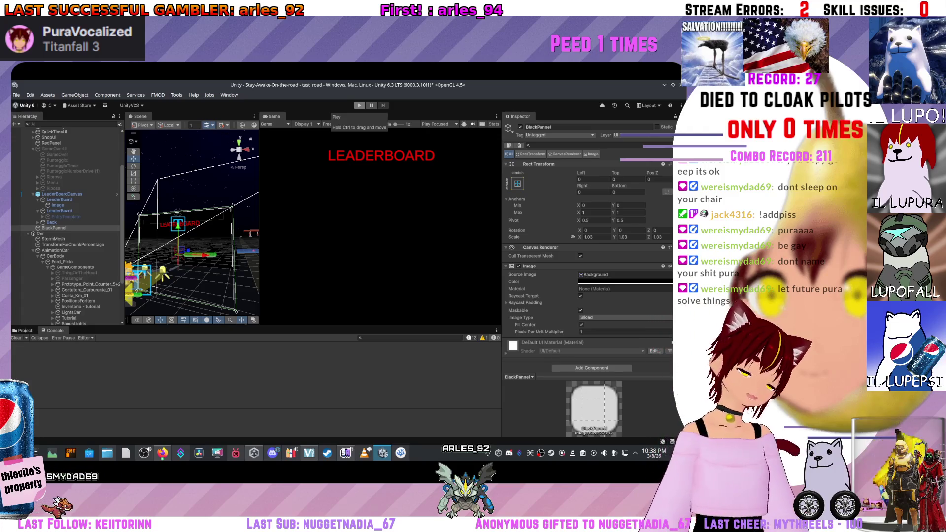
scroll(66, 221, "up", 3)
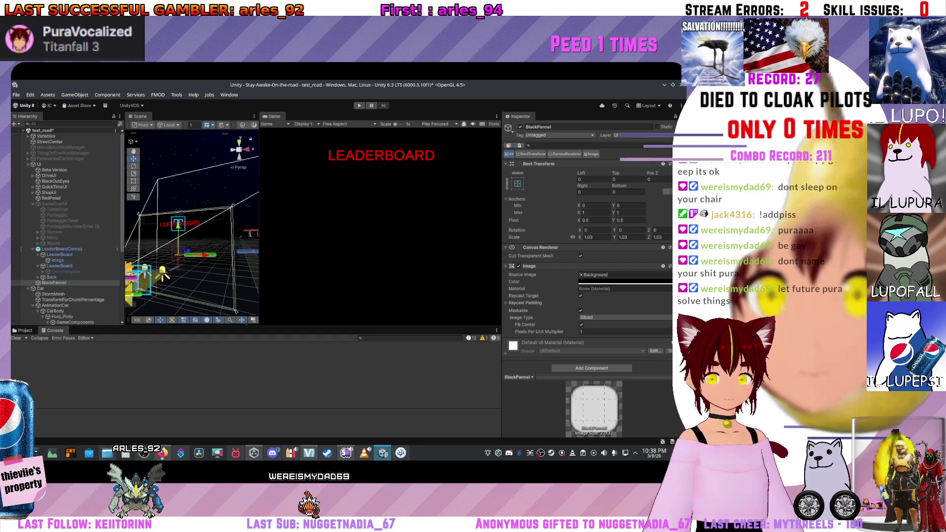
Step: Show the project's Scripts folder, select GameOverUI, and open the Hierarchy's create-object list
left_click(53, 243)
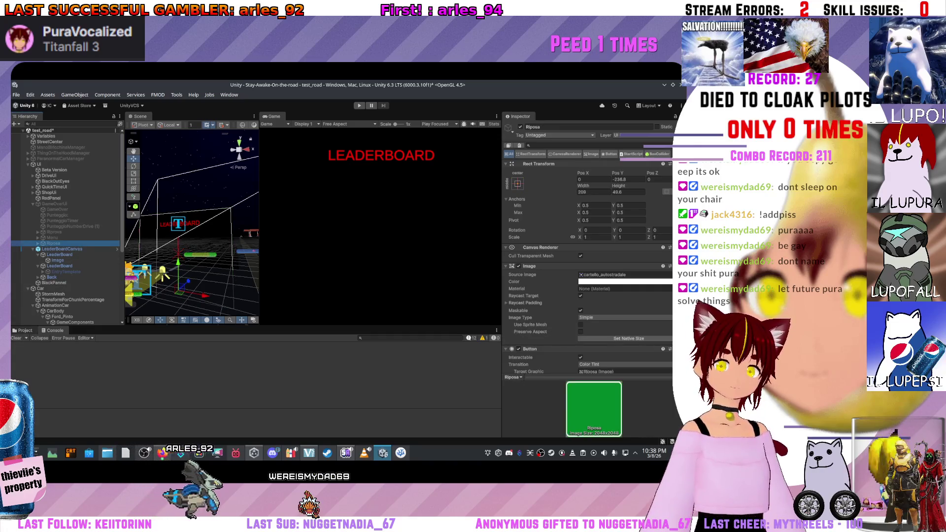
left_click(25, 330)
left_click(54, 204)
left_click(48, 95)
left_click(15, 124)
left_click(14, 123)
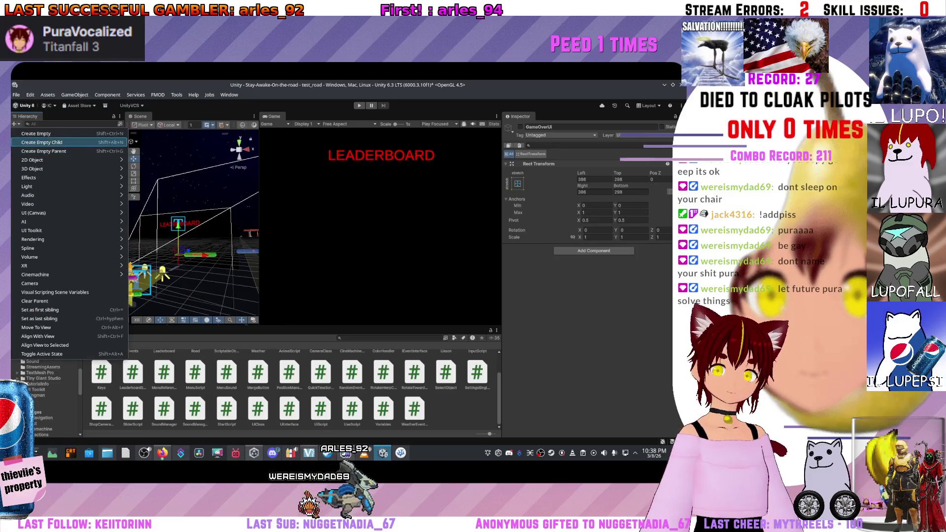
Step: Create an empty object named EnterName and move it under the UI canvas
left_click(37, 133)
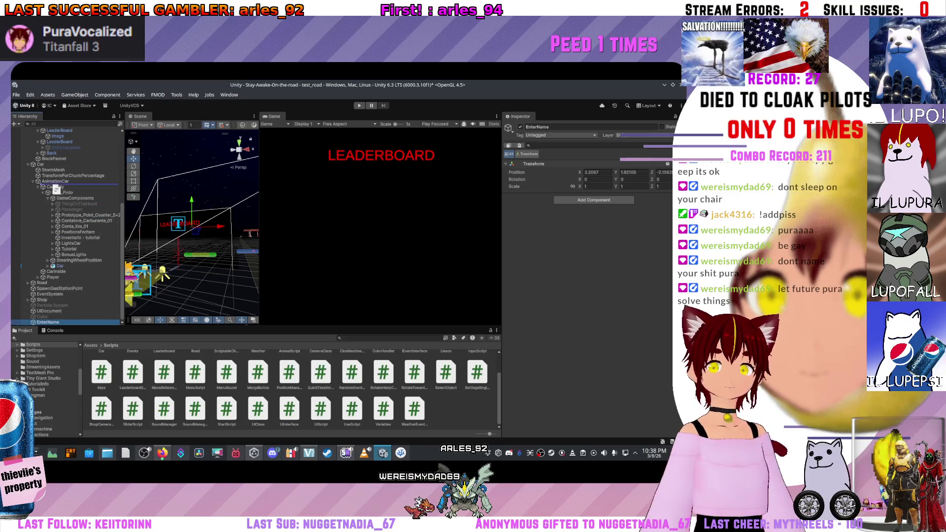
scroll(52, 134, "up", 3)
mouse_move(52, 134)
left_mouse_down()
mouse_move(52, 233)
mouse_move(42, 234)
left_mouse_up()
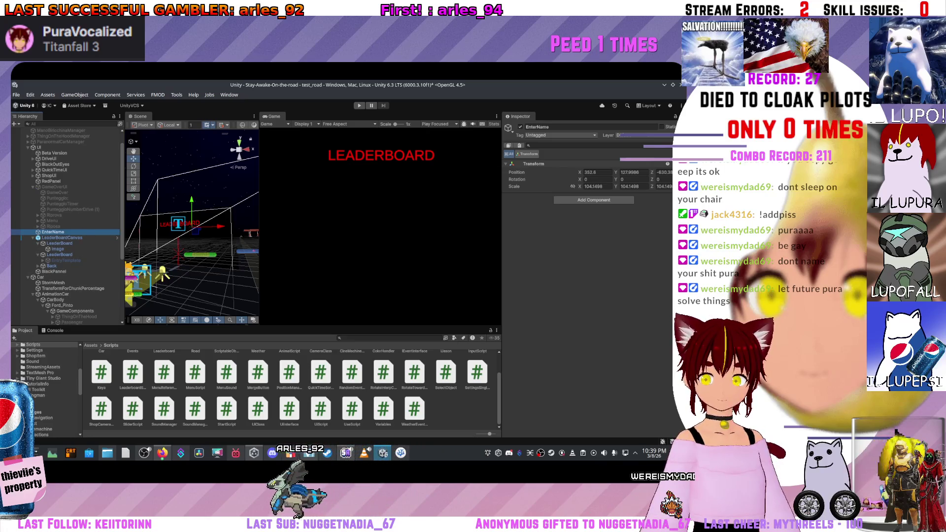
left_click_drag(42, 232, 35, 234)
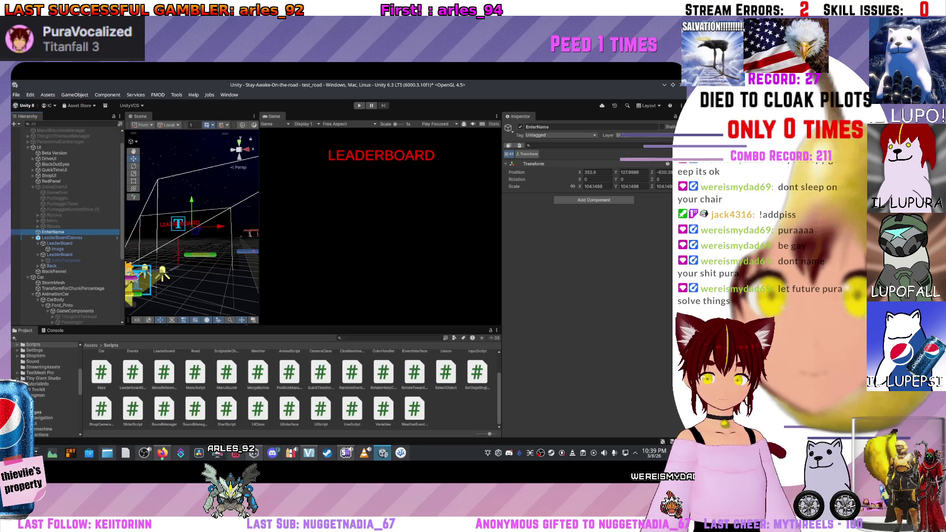
left_click(33, 186)
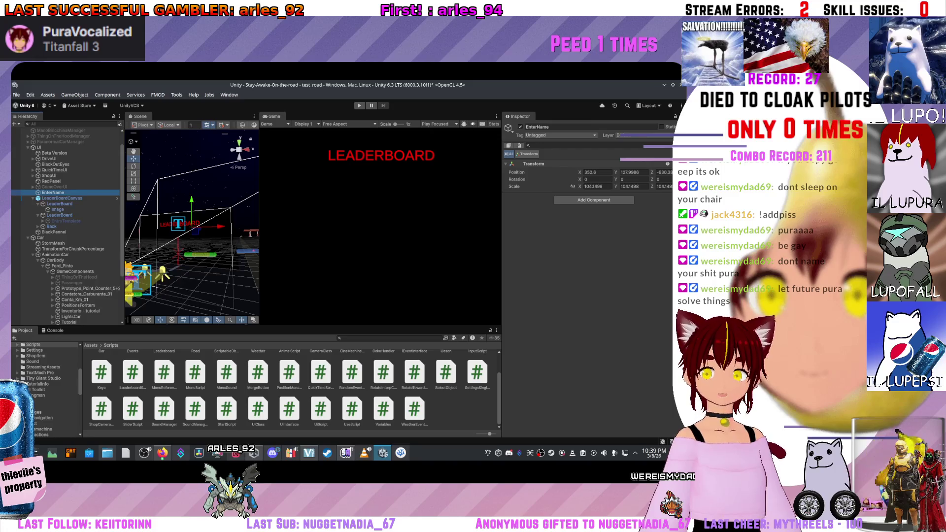
Step: Add an empty child named NameField inside EnterName
left_click(13, 124)
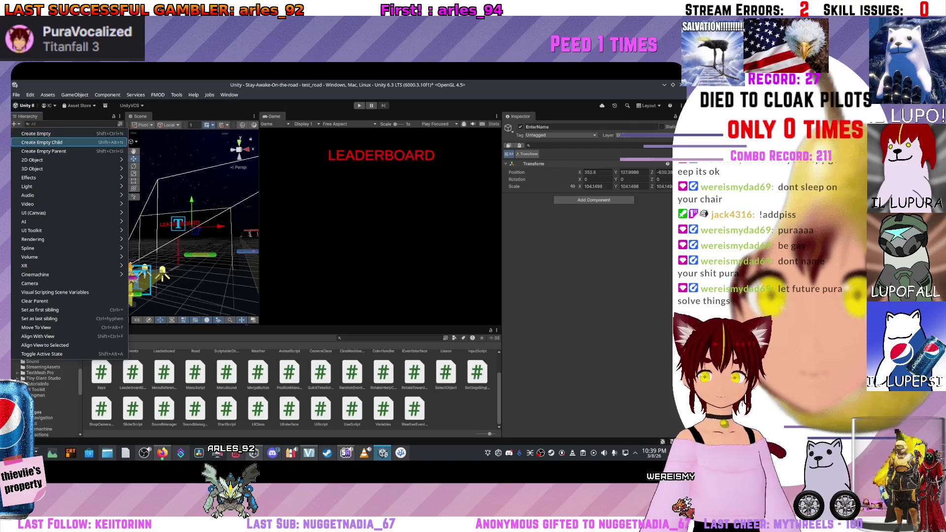
left_click(41, 142)
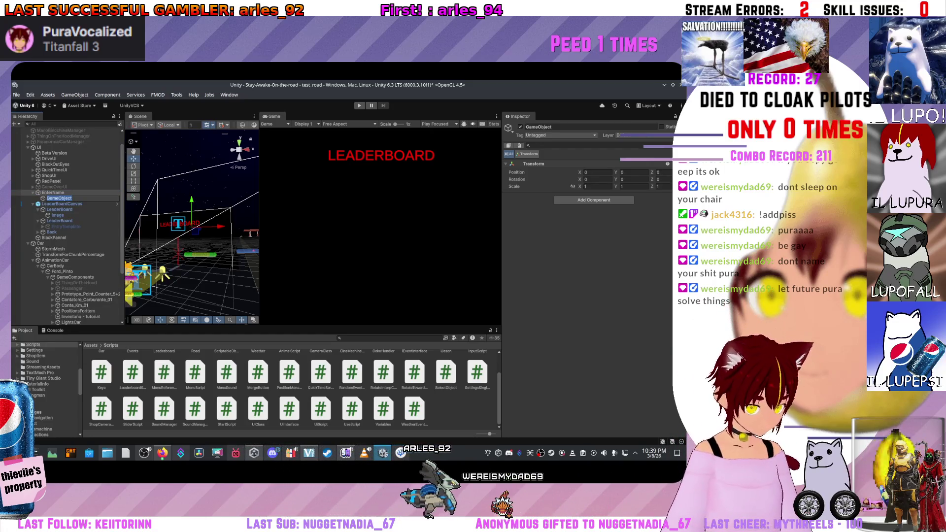
type("Name")
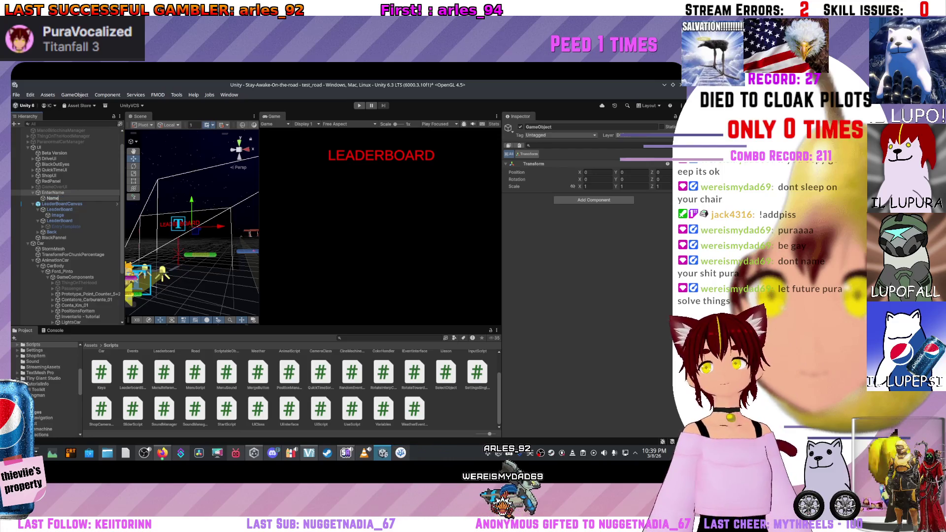
type("Field")
key("Return")
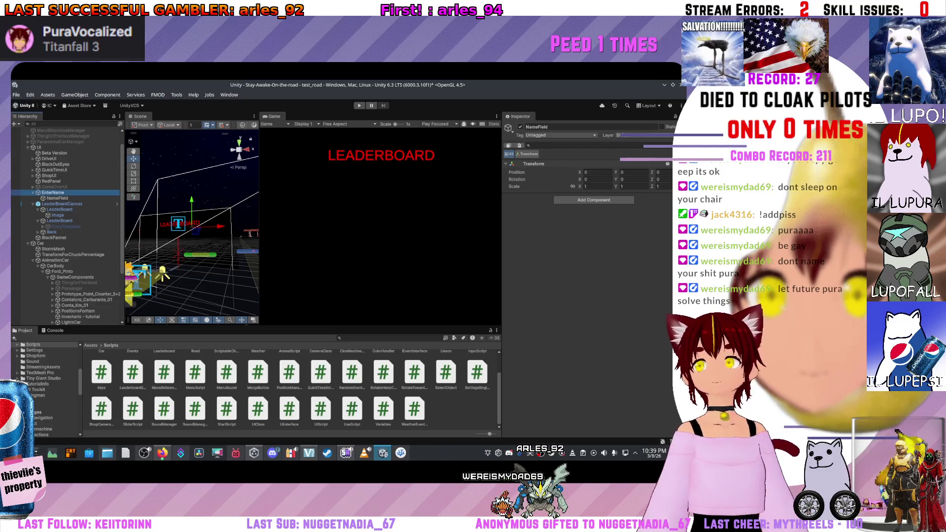
left_click(57, 197)
right_click(78, 198)
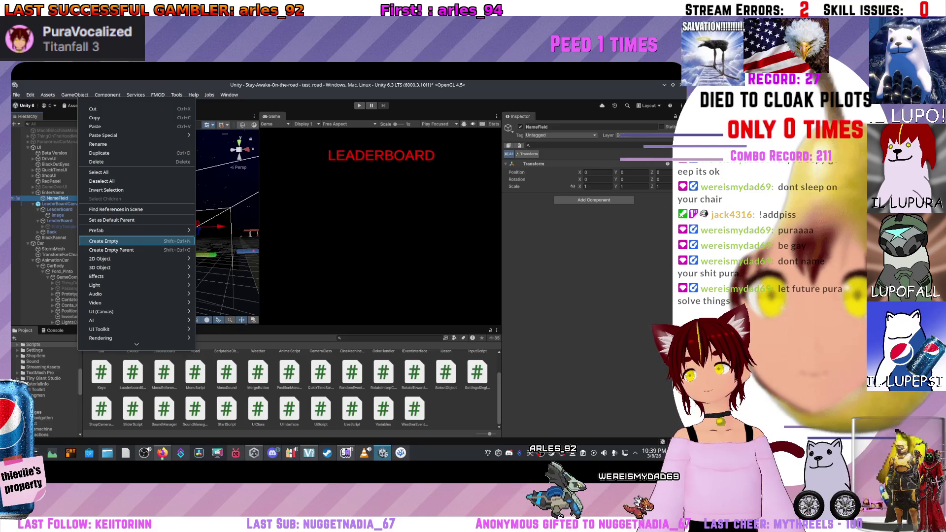
Step: Create a new empty GameObject nested inside NameField
left_click(104, 241)
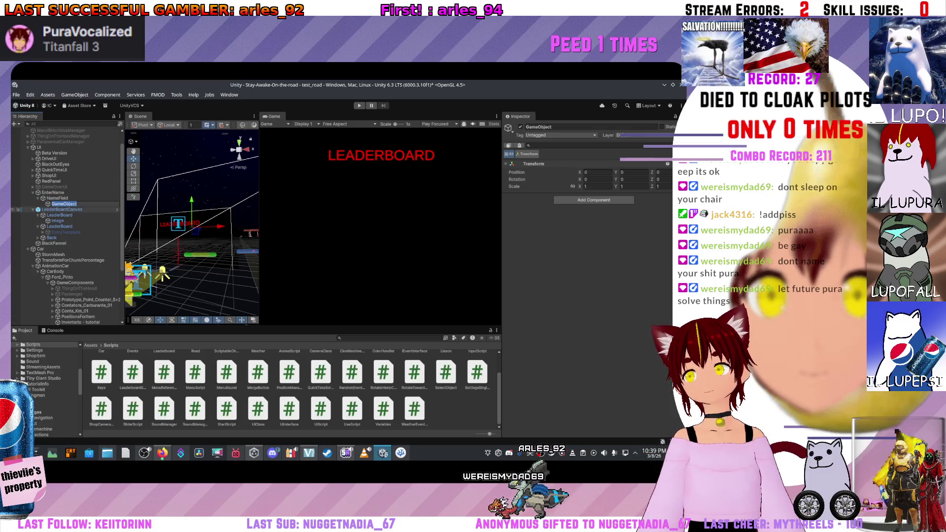
left_click(57, 198)
left_click(53, 192)
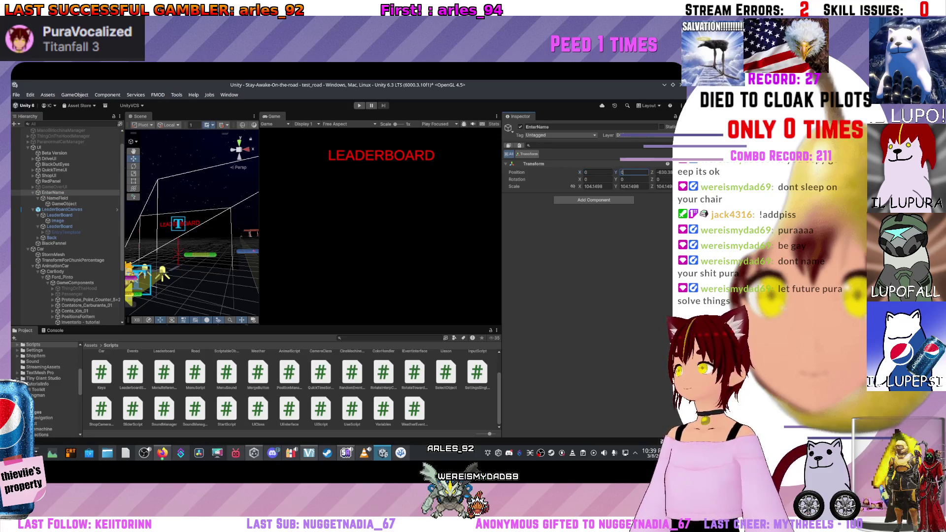
left_click(57, 198)
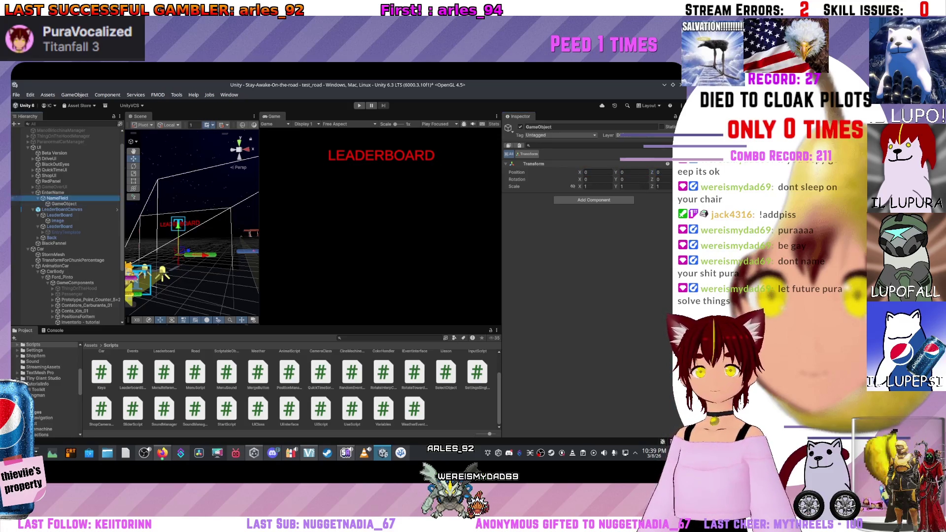
Step: Deactivate BlackPannel in the Inspector so the red panel shows again
left_click(64, 203)
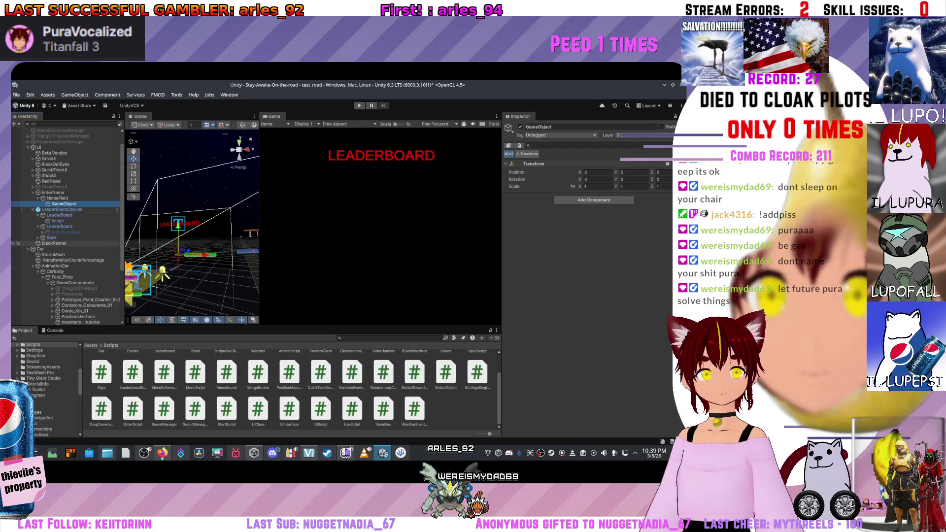
left_click(54, 243)
left_click(520, 127)
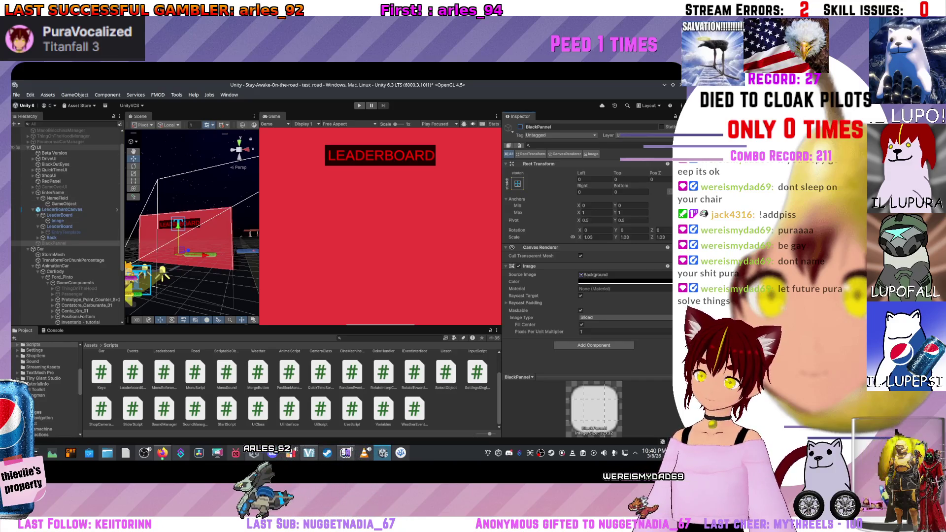
Step: Deactivate the objects from Beta Version through RedPanel, plus the LeaderBoardCanvas
left_click(40, 147)
left_click(54, 153)
left_click(33, 192)
left_click(51, 181, "shift")
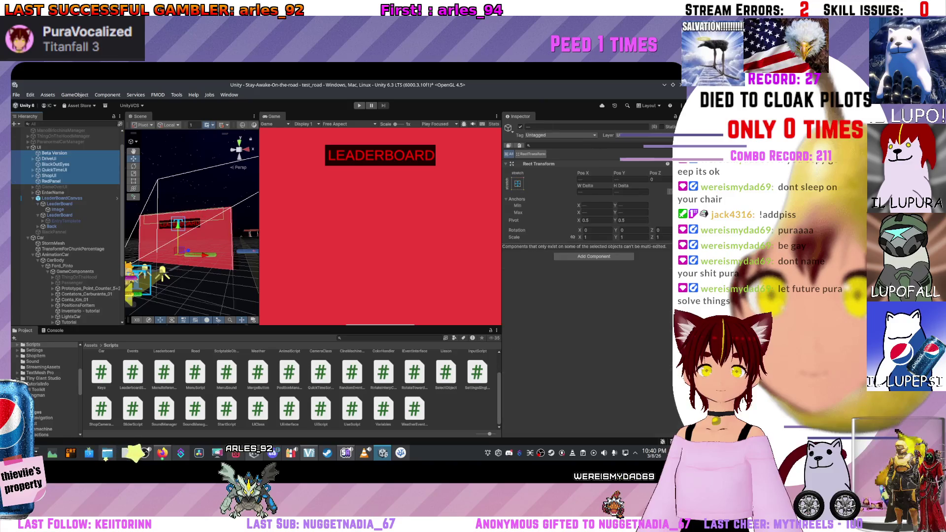
left_click(520, 127)
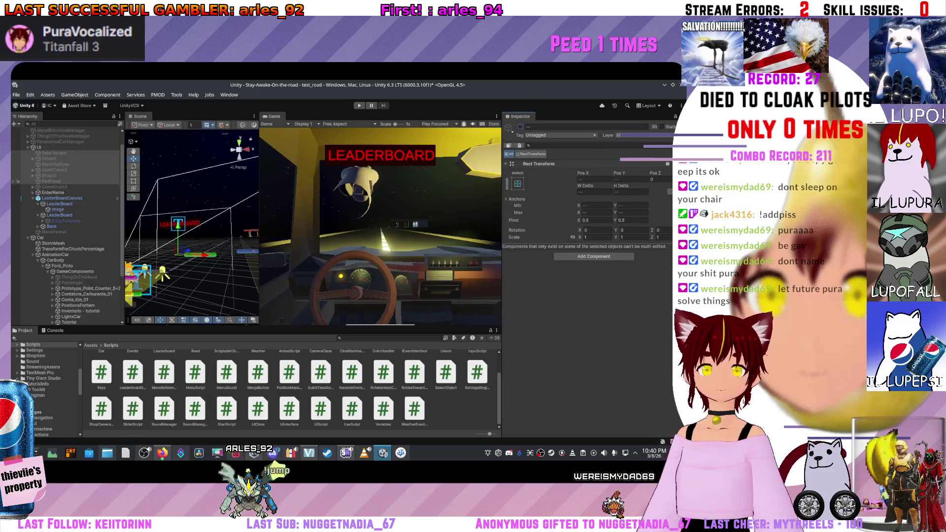
left_click(64, 198)
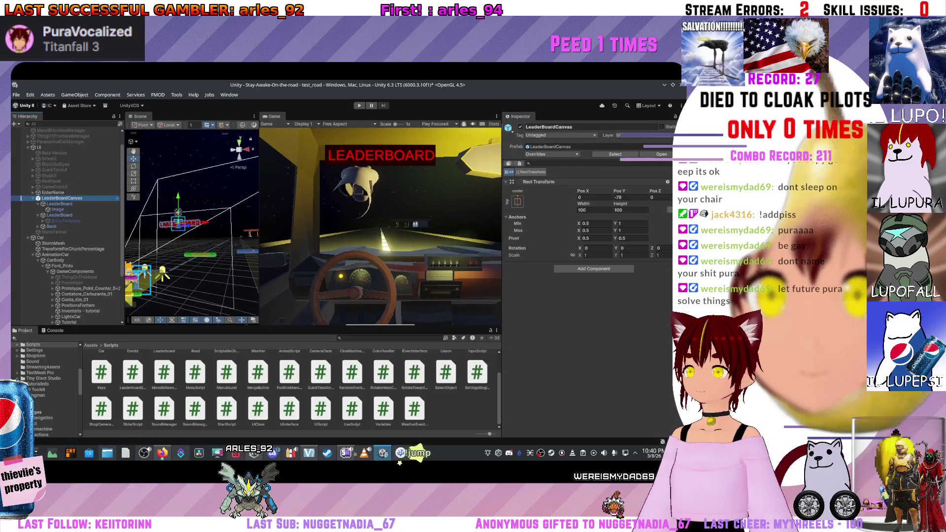
key("alt+shift+a")
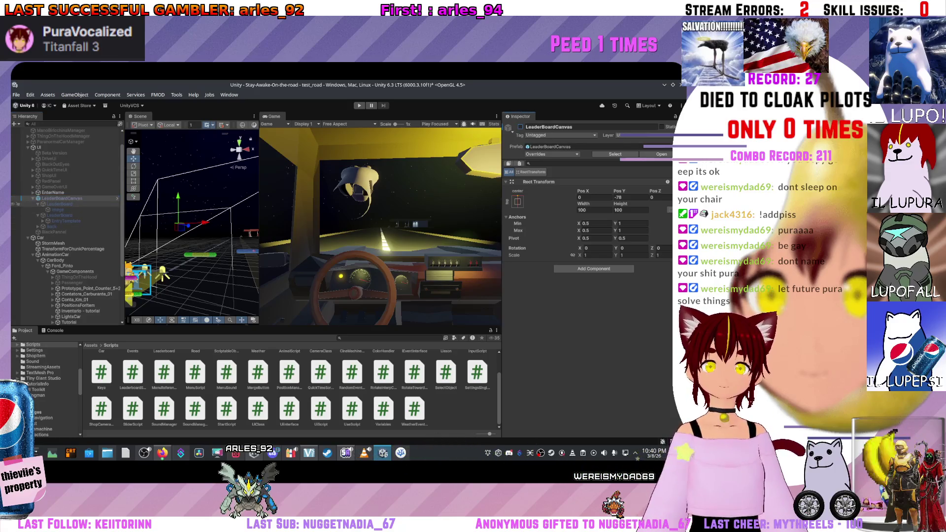
Step: Frame EnterName, widen the Scene view, and expand EnterName to show NameField and GameObject
double_click(53, 192)
left_click_drag(192, 222, 160, 206)
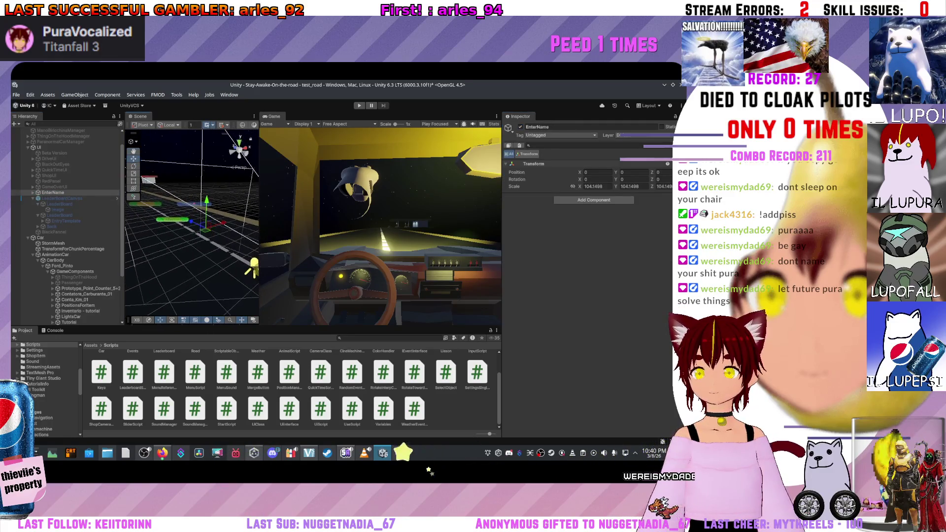
left_click_drag(260, 222, 363, 222)
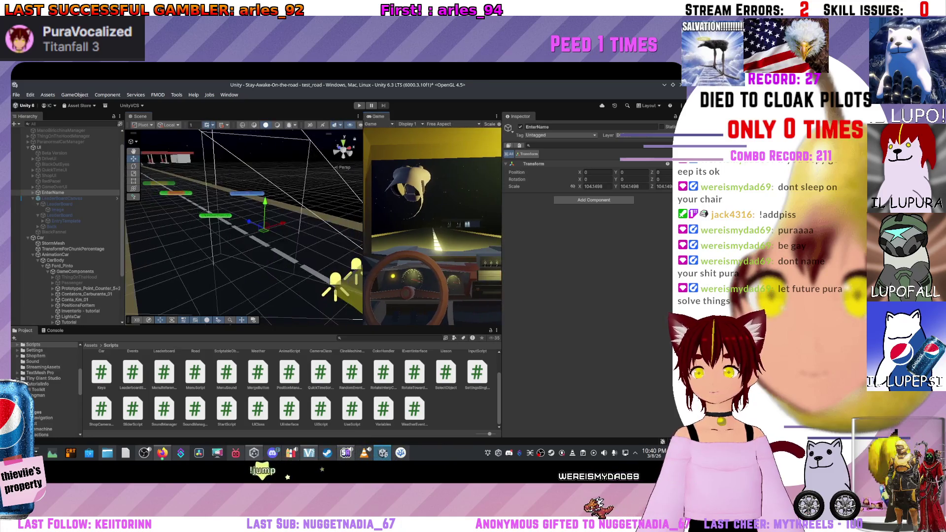
scroll(244, 227, "down", 4)
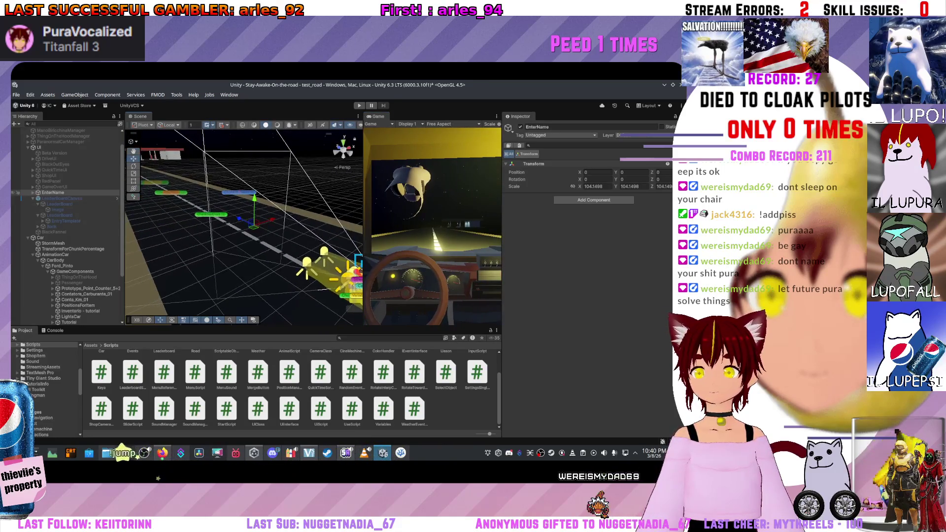
key("Right")
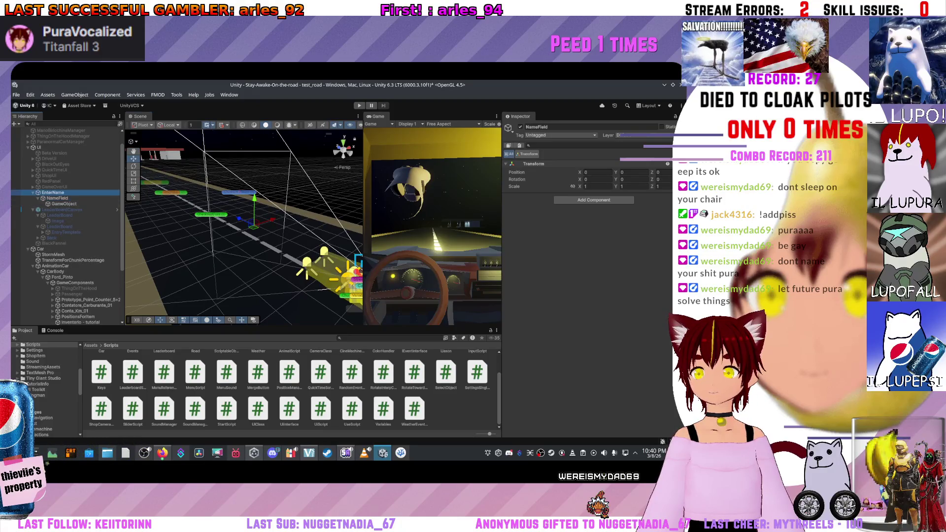
left_click(61, 209)
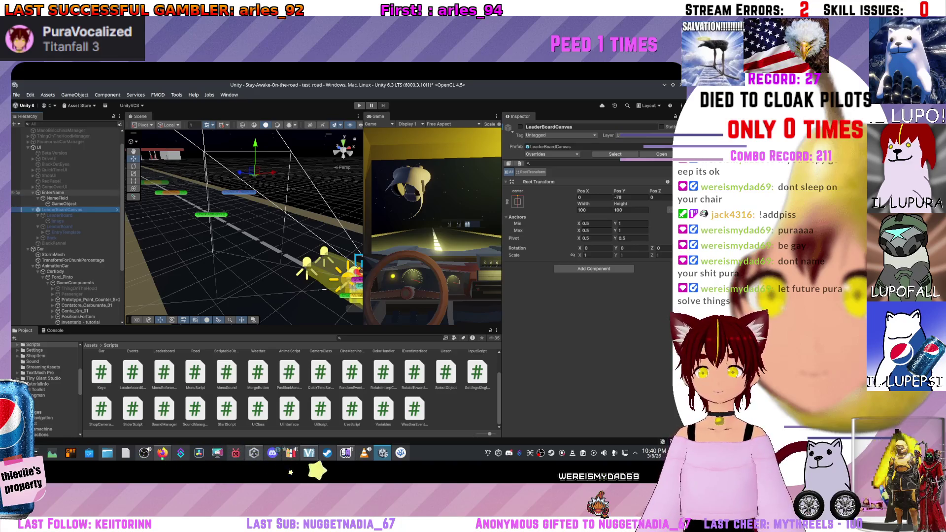
left_click(53, 192)
key("ctrl+shift+a")
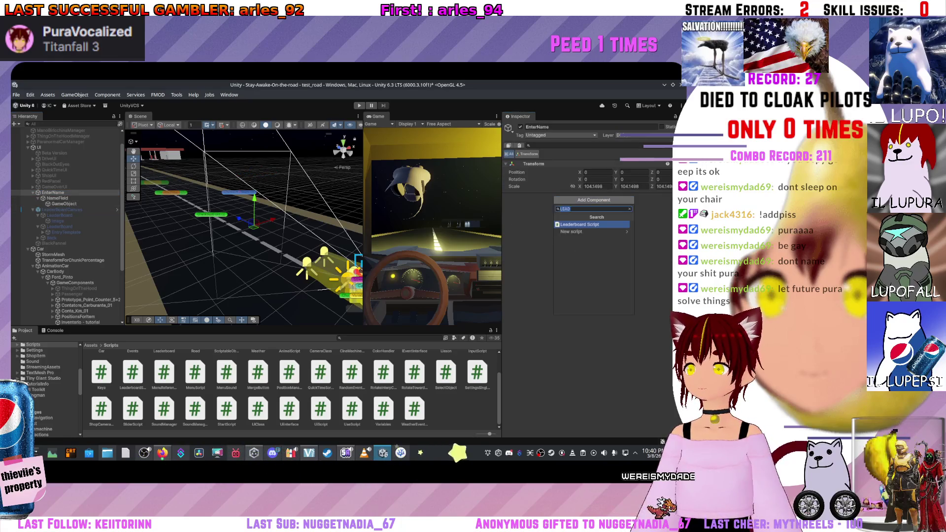
Step: Add a Rect Transform component to EnterName, then to NameField, and frame NameField
type("rect")
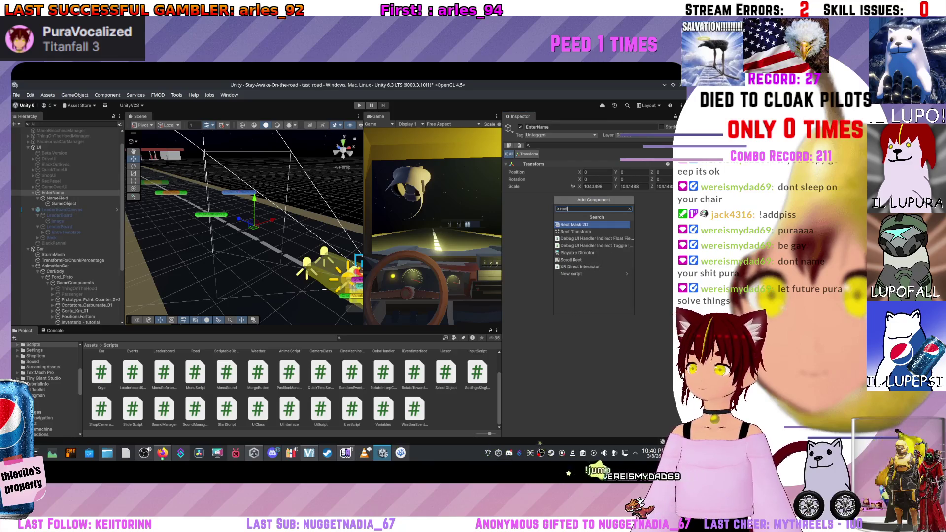
key("Return")
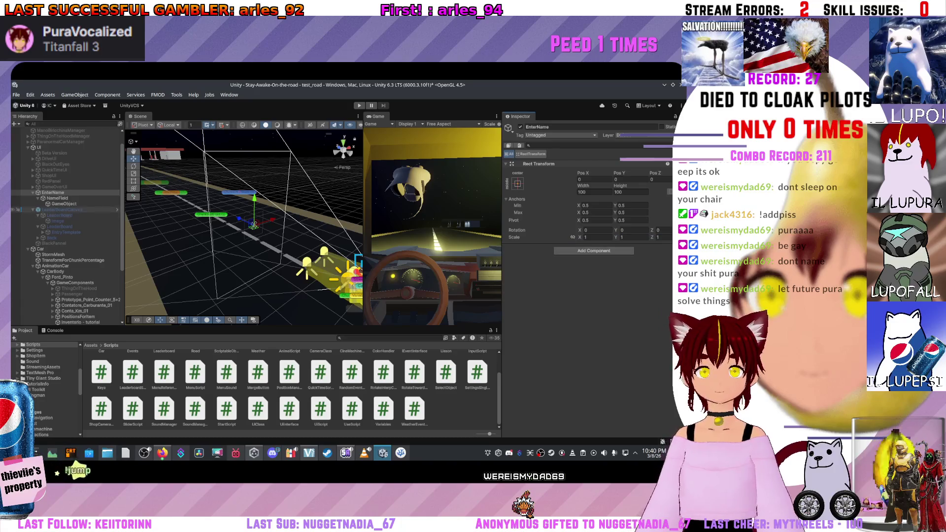
left_click(57, 198)
left_click(594, 200)
type("rec")
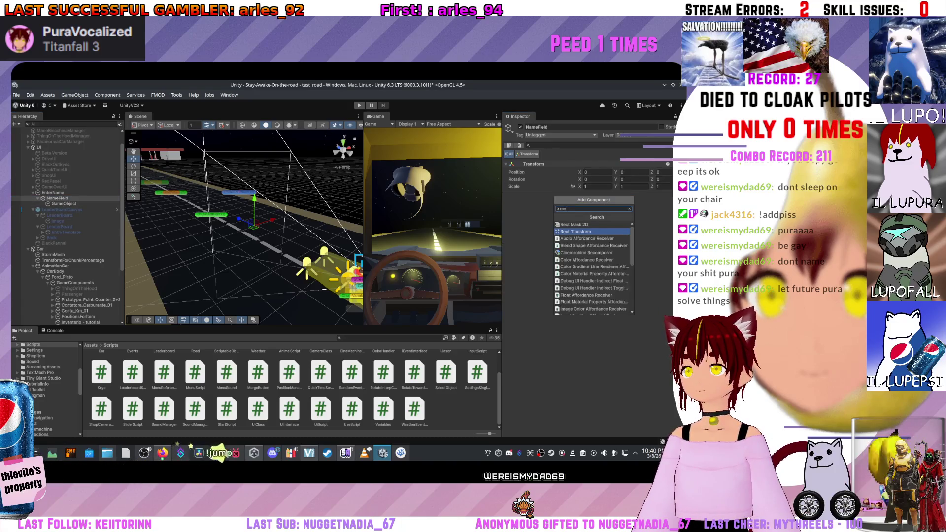
key("Down")
key("Return")
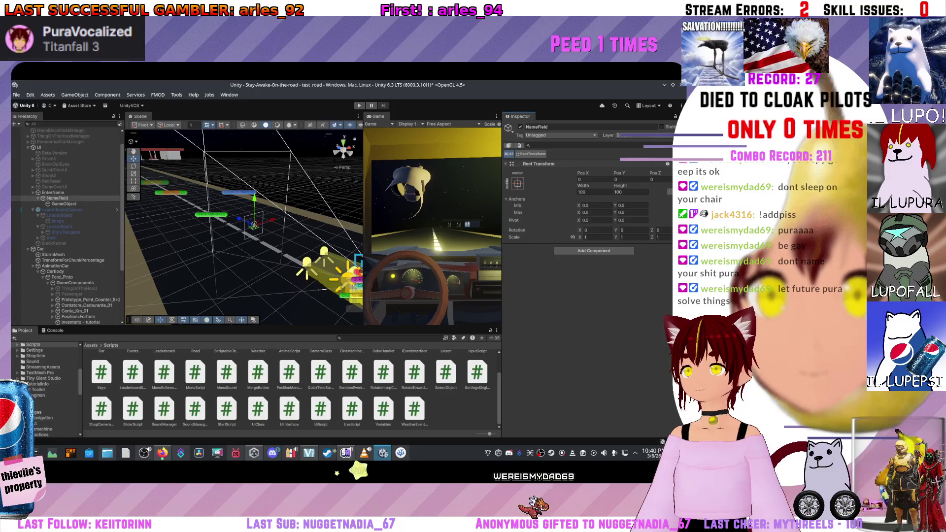
key("f")
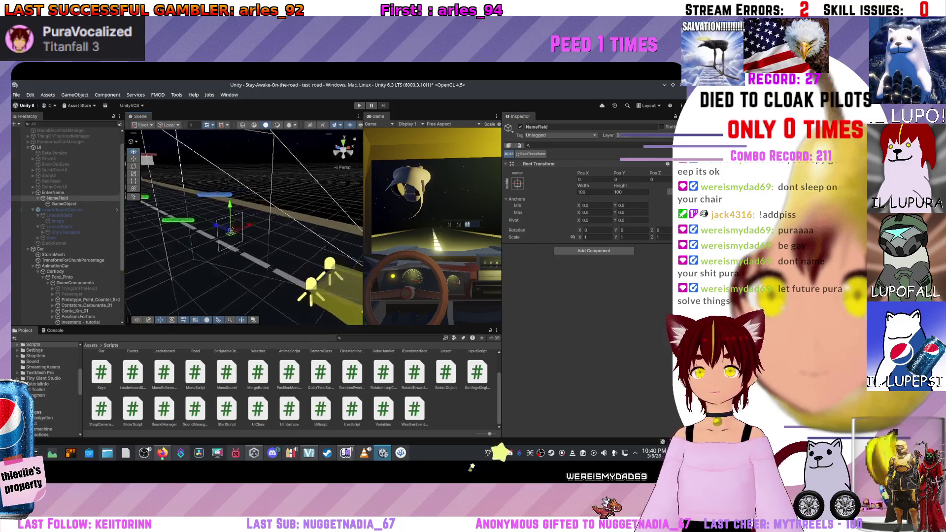
left_click(64, 203)
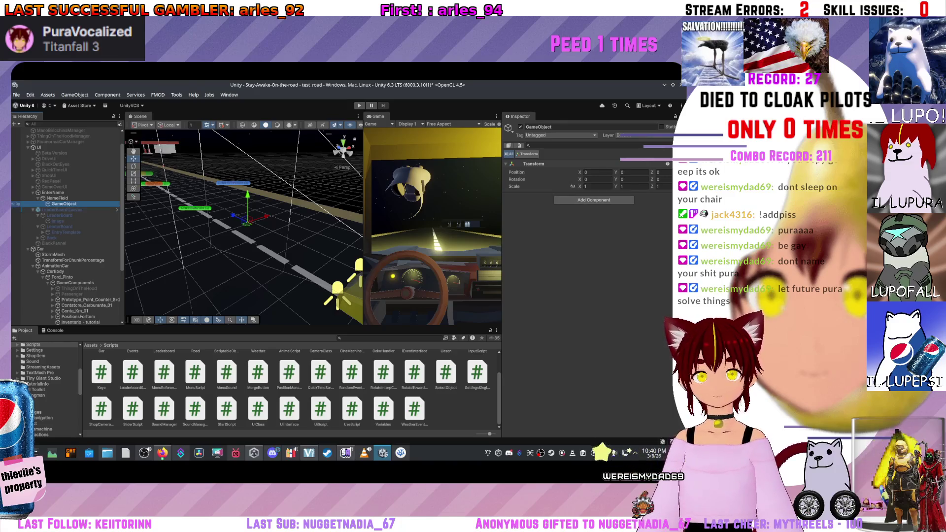
Step: Add an Image component to NameField's child GameObject, drawing a 100×100 white square
key("ctrl+shift+a")
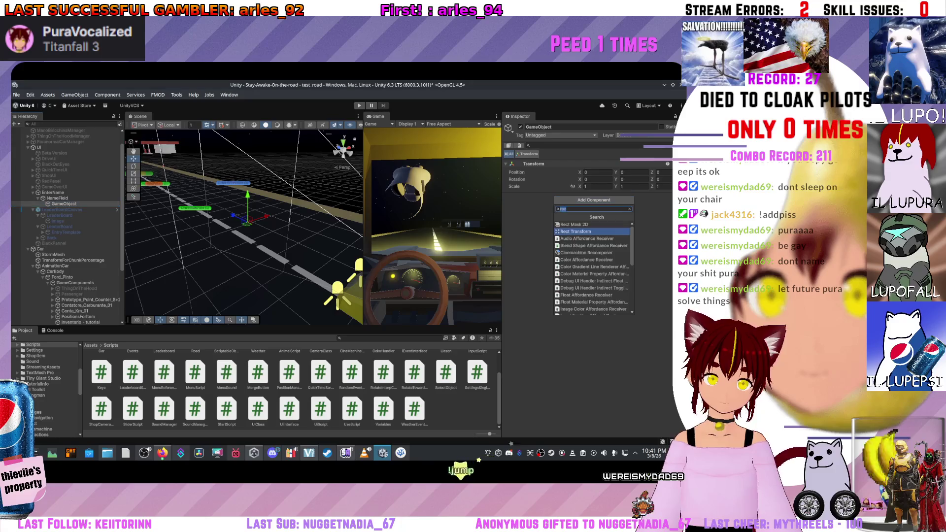
type("Image")
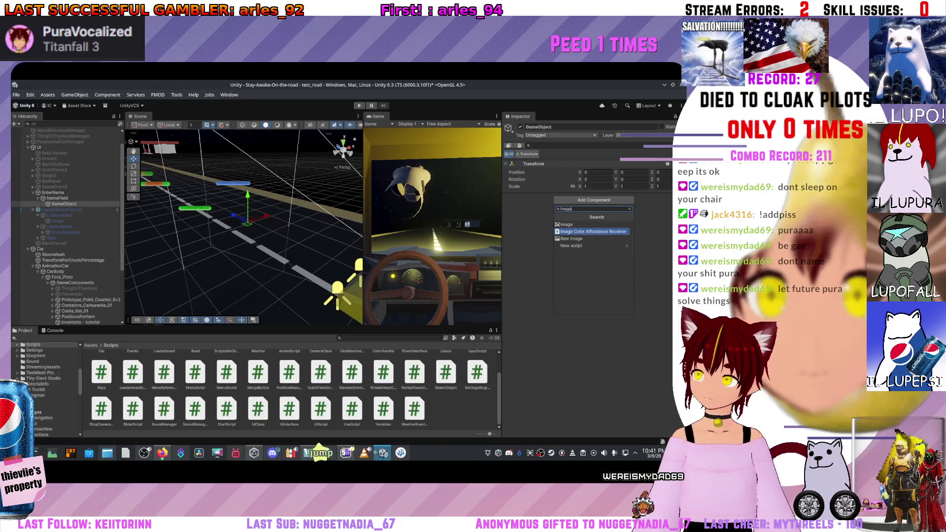
key("Return")
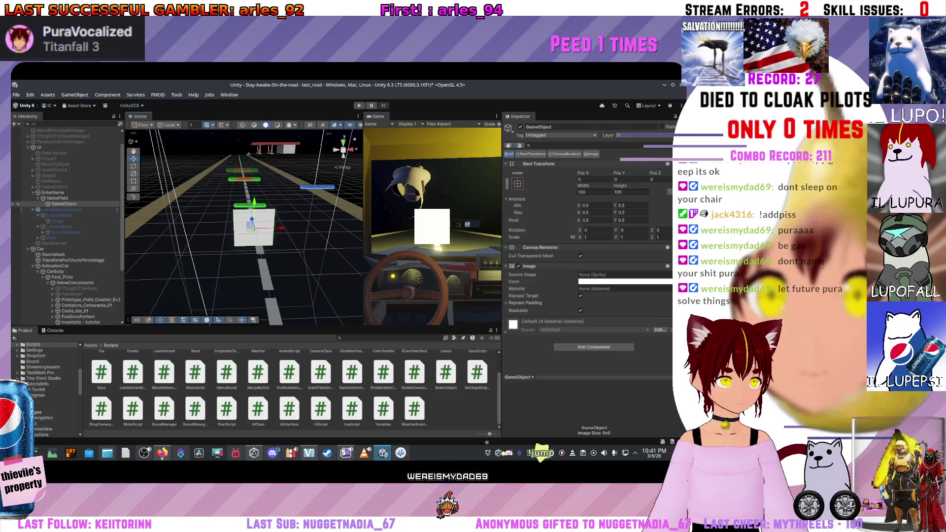
right_click(64, 203)
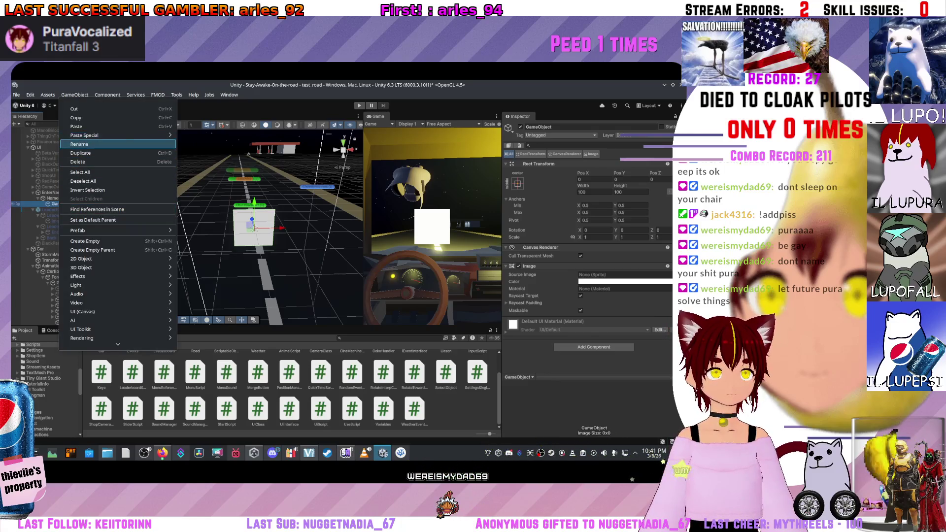
Step: Rename GameObject to BackgroundLetter and wrap it in a new empty parent named LetterField
left_click(99, 135)
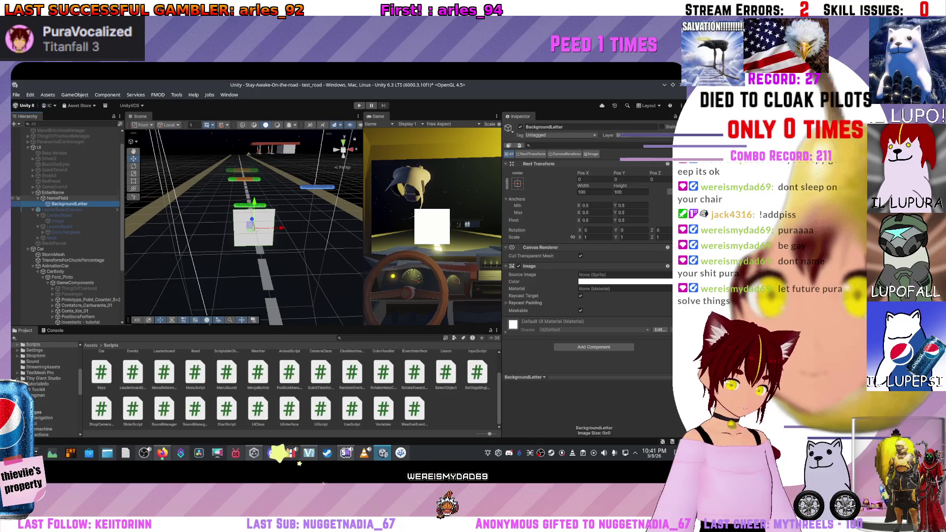
left_click(14, 123)
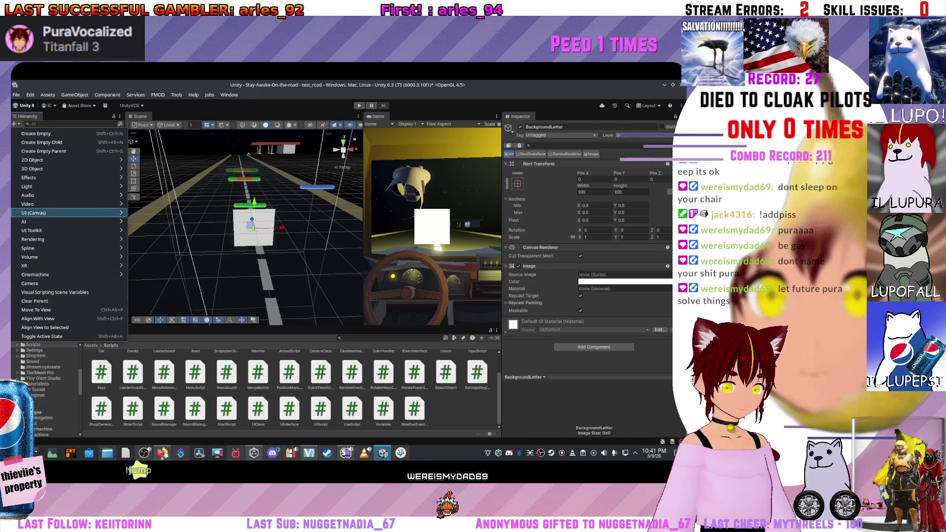
left_click(44, 151)
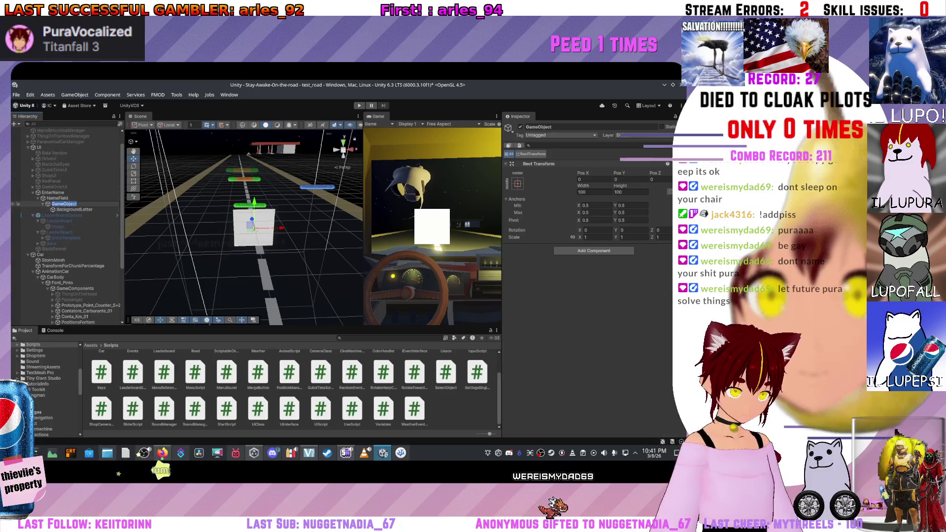
type("Let")
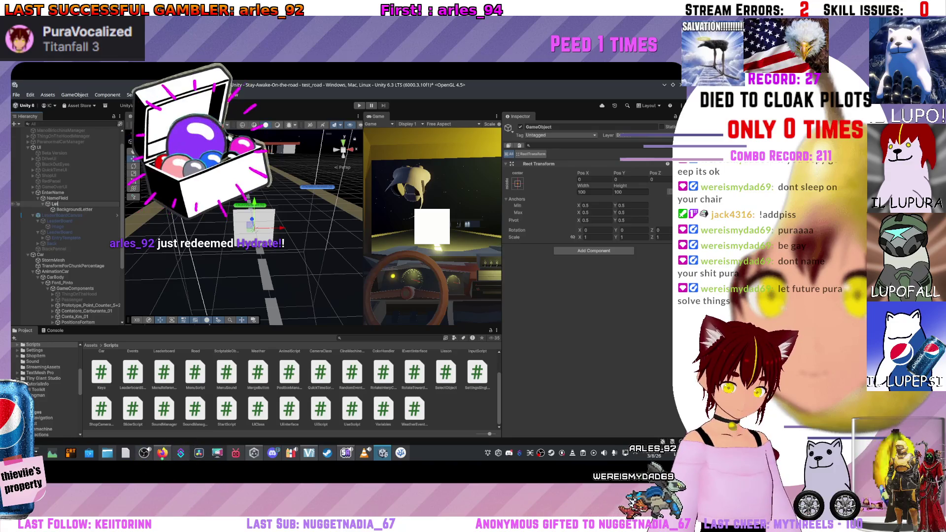
type("terField")
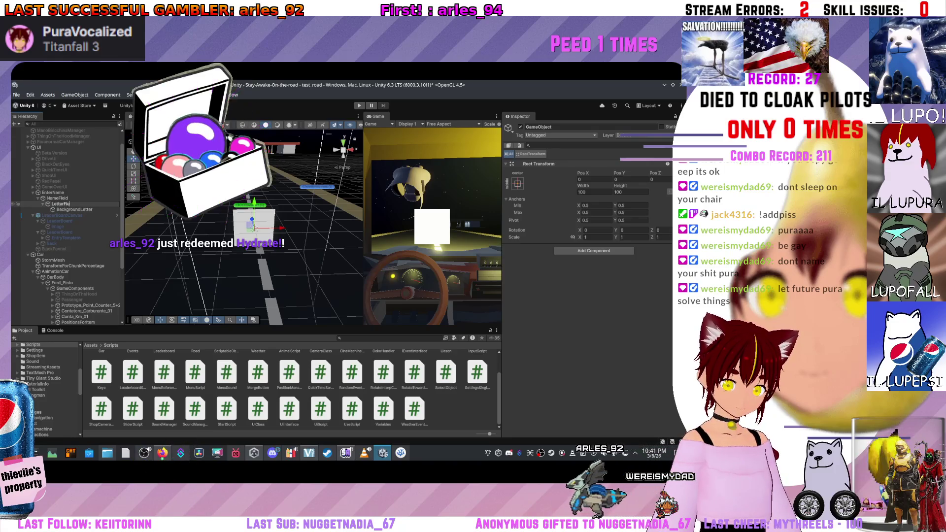
key("Return")
right_click(64, 198)
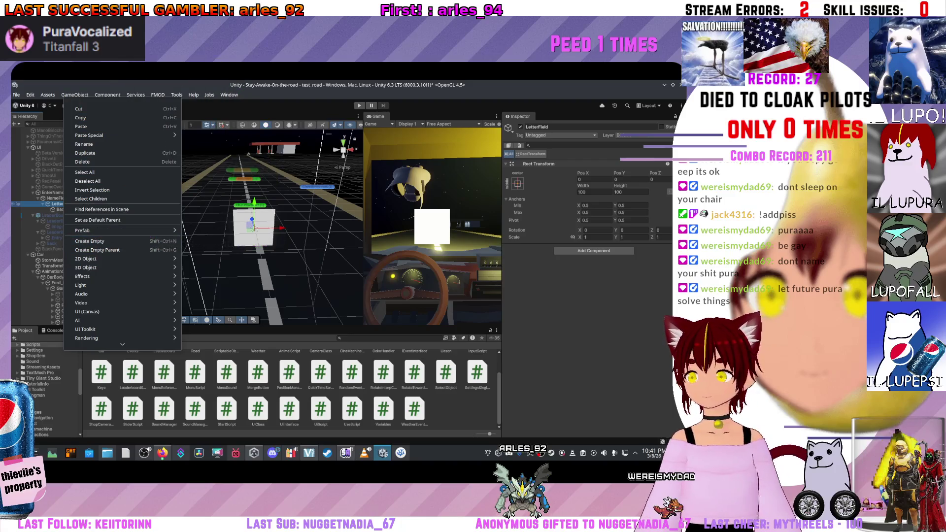
left_click(593, 251)
type("rect")
key("Down")
key("Return")
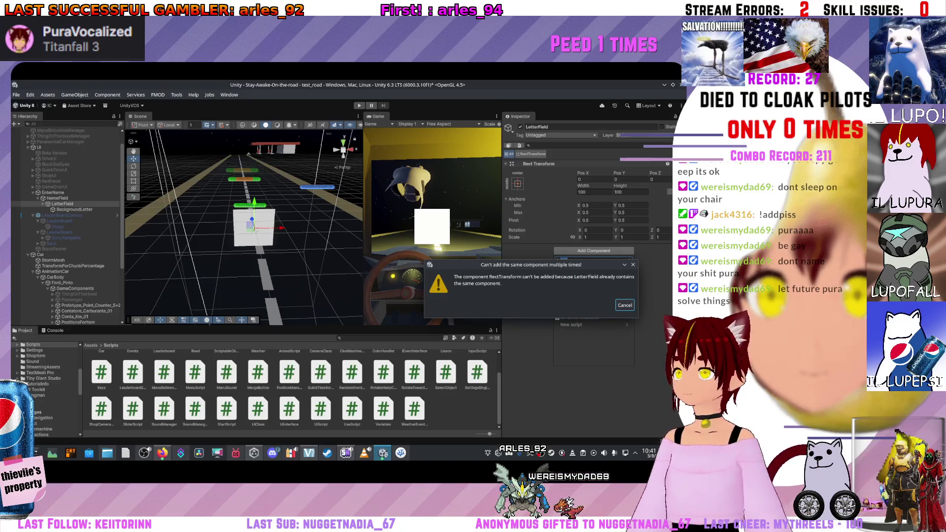
key("Escape")
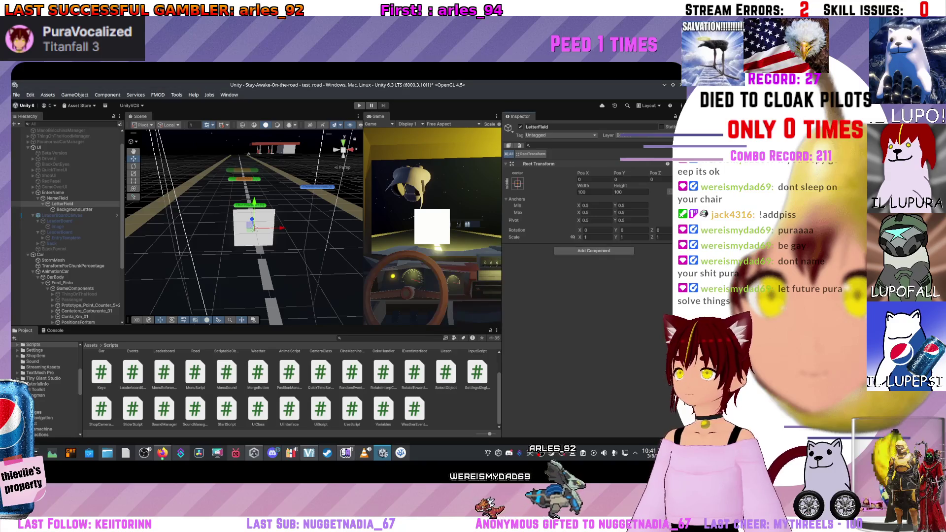
left_click(59, 204)
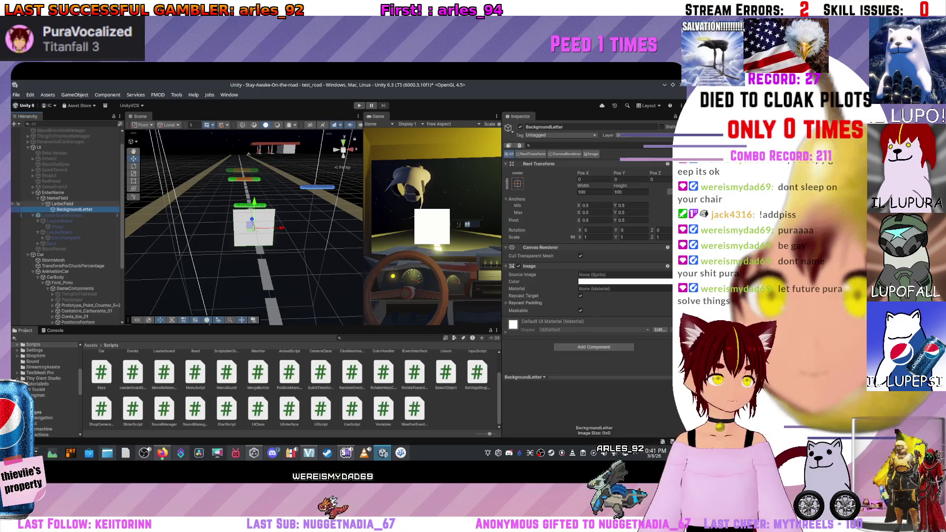
left_click(74, 209)
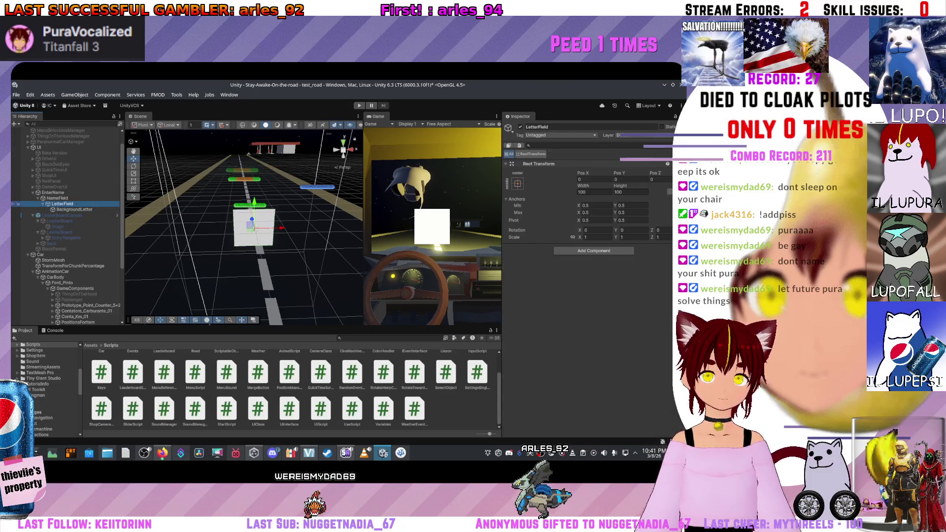
right_click(65, 204)
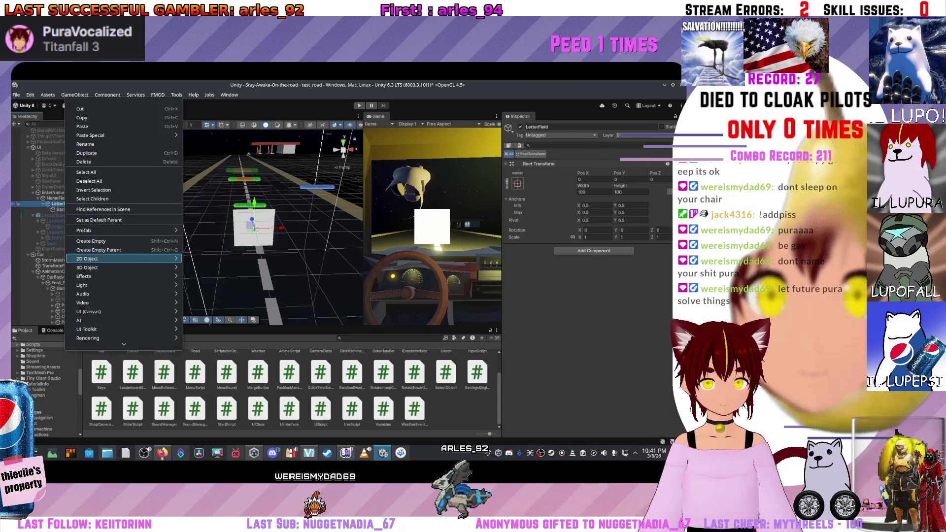
Step: Add a UI Text - TextMeshPro object inside LetterField
mouse_move(124, 230)
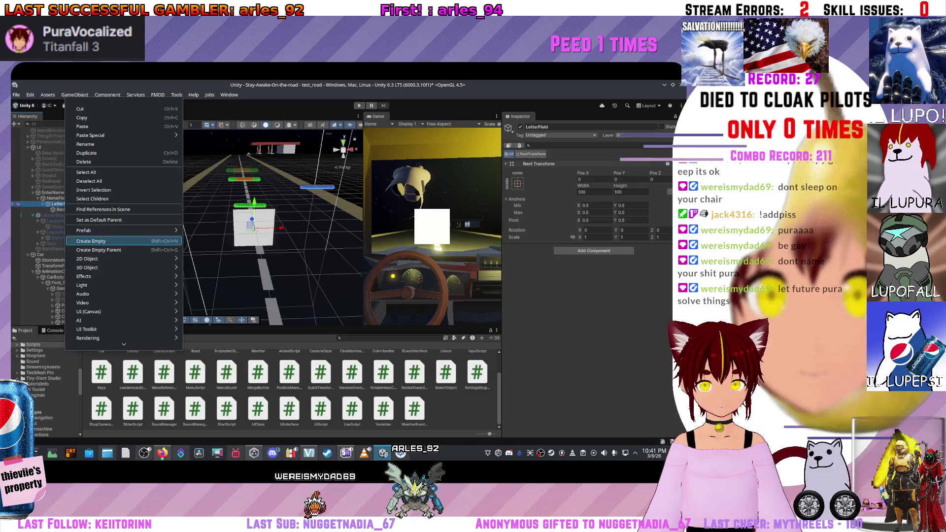
mouse_move(123, 258)
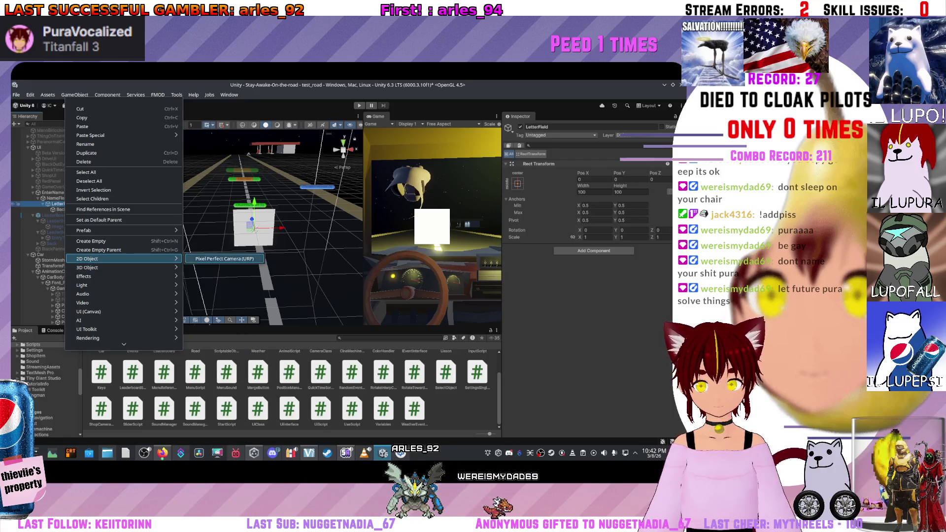
mouse_move(123, 311)
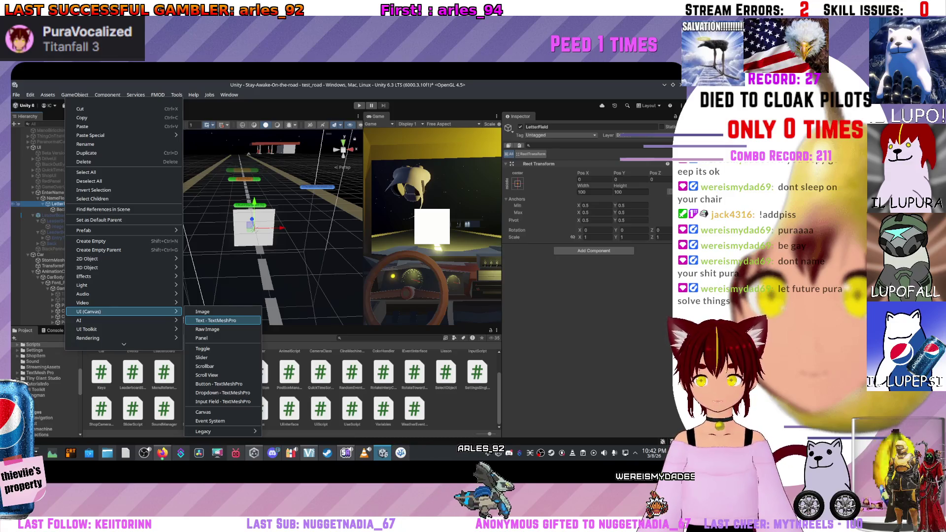
left_click(223, 320)
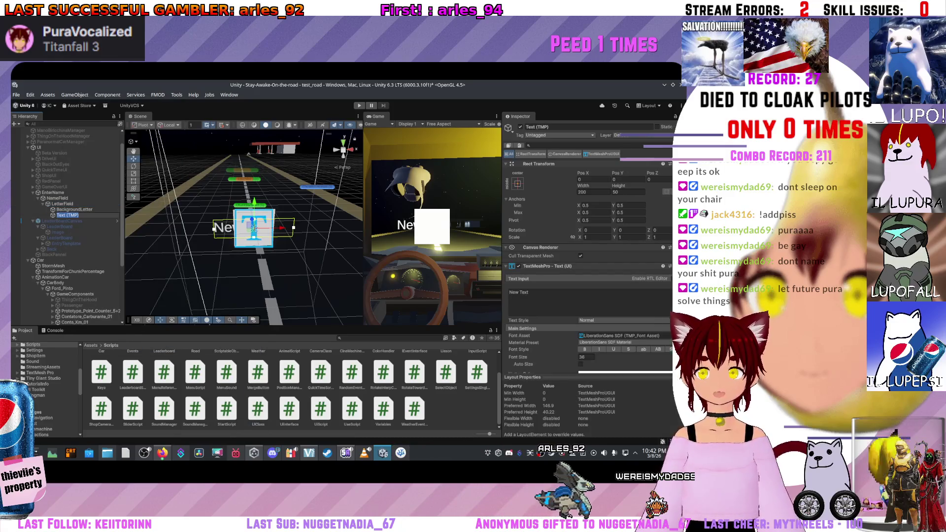
Step: Change the text from 'New Text' to A and set its Vertex Color to black (000000)
left_click(518, 293)
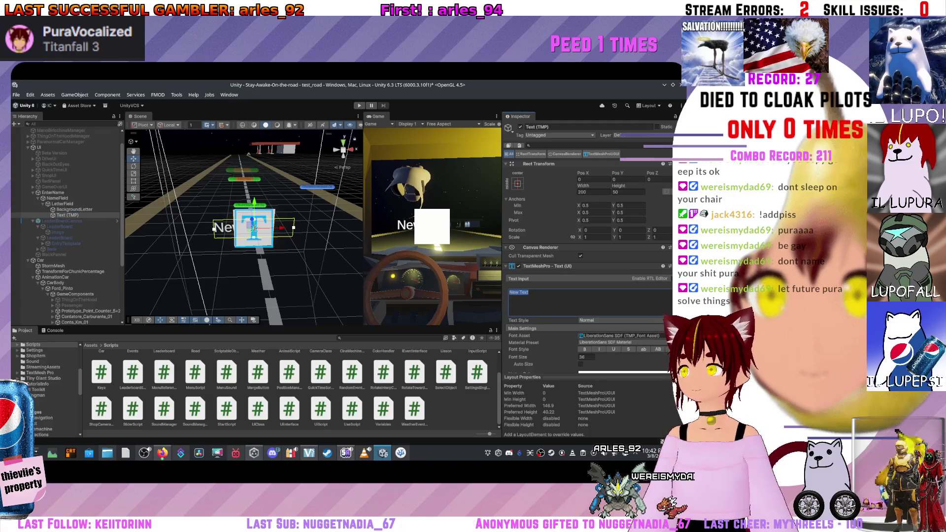
scroll(589, 247, "down", 5)
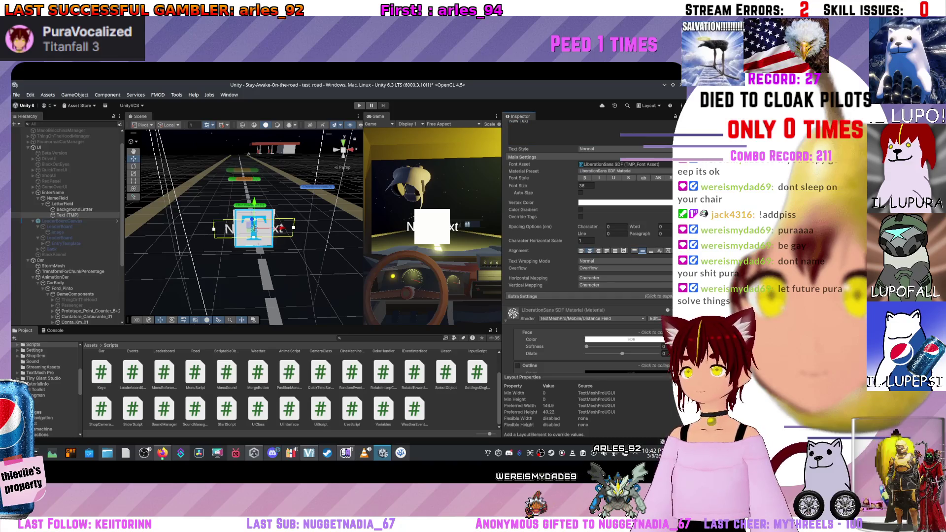
scroll(589, 246, "up", 5)
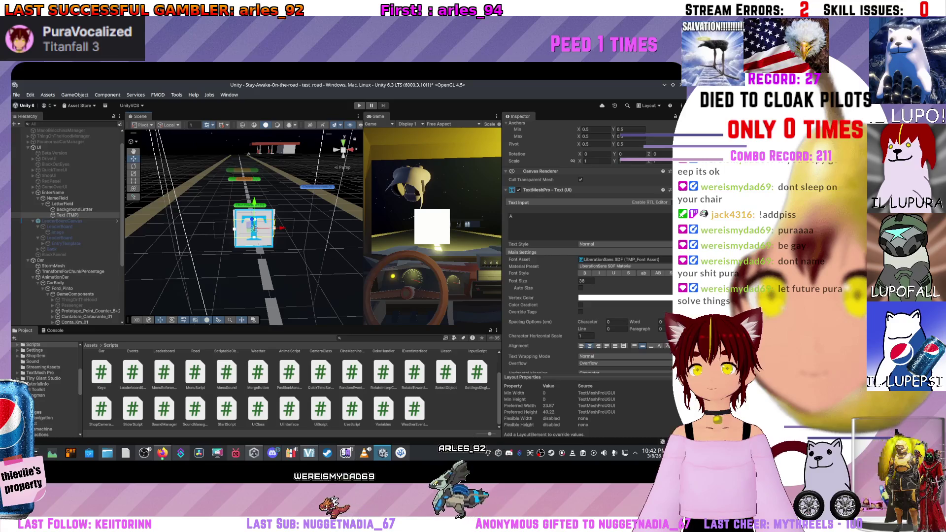
scroll(587, 246, "down", 2)
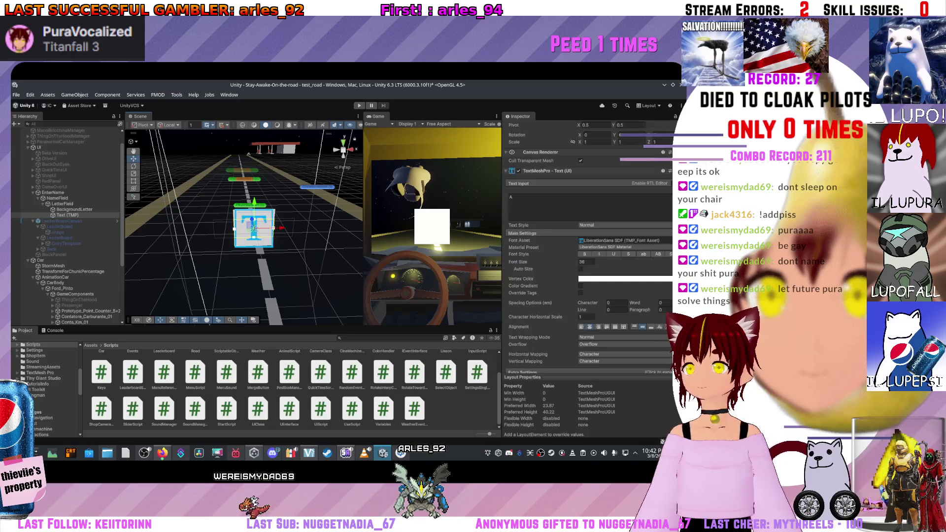
scroll(587, 246, "up", 4)
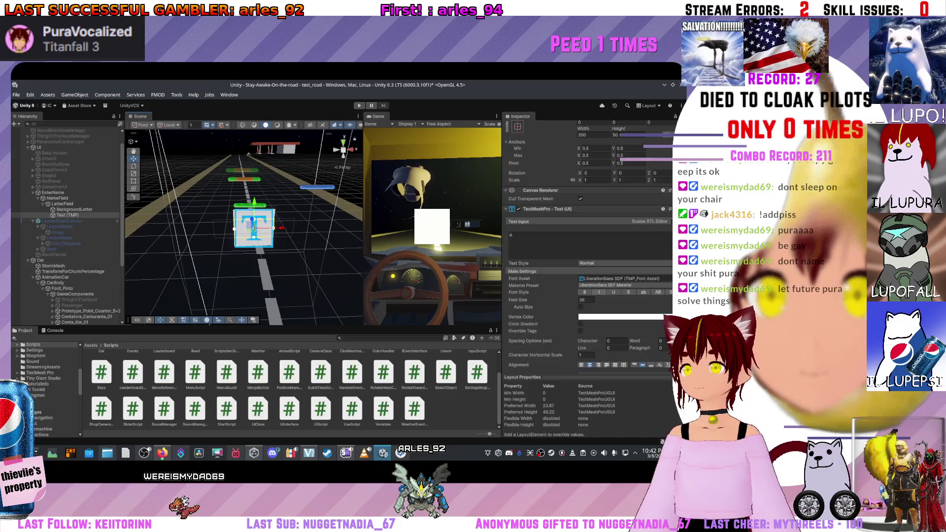
left_click(608, 316)
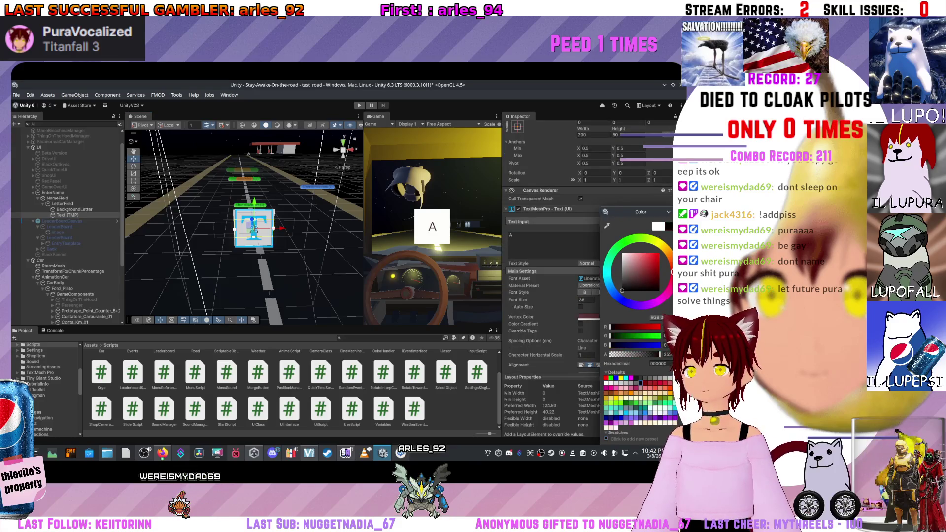
key("Escape")
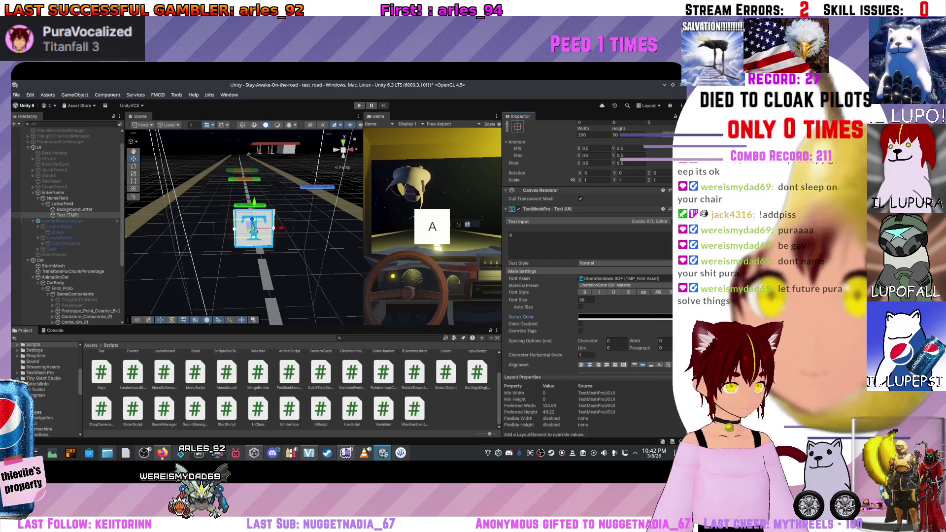
scroll(251, 229, "up", 5)
mouse_move(249, 236)
left_mouse_down()
mouse_move(295, 236)
mouse_move(256, 239)
left_mouse_up()
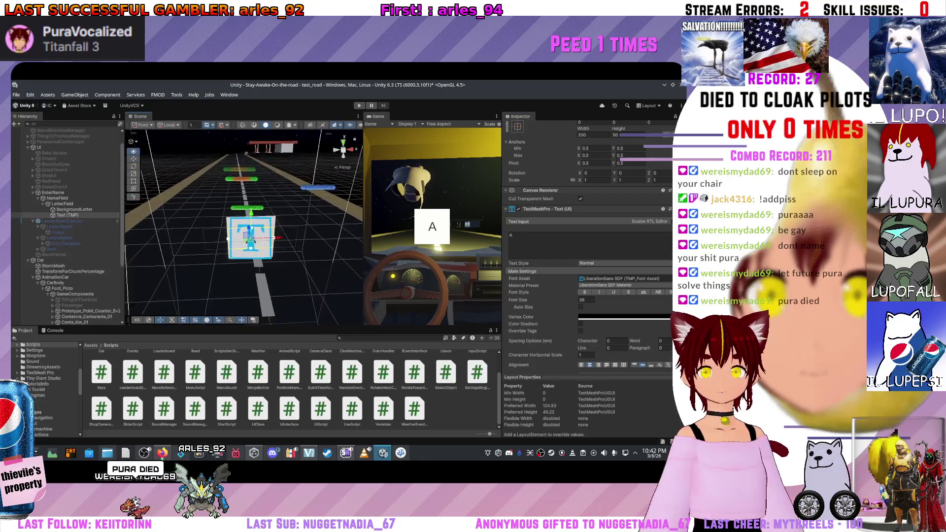
Step: Check LetterField's 100x100 size, then reselect Text (TMP) to narrow its width to 50
left_click(74, 209, "ctrl")
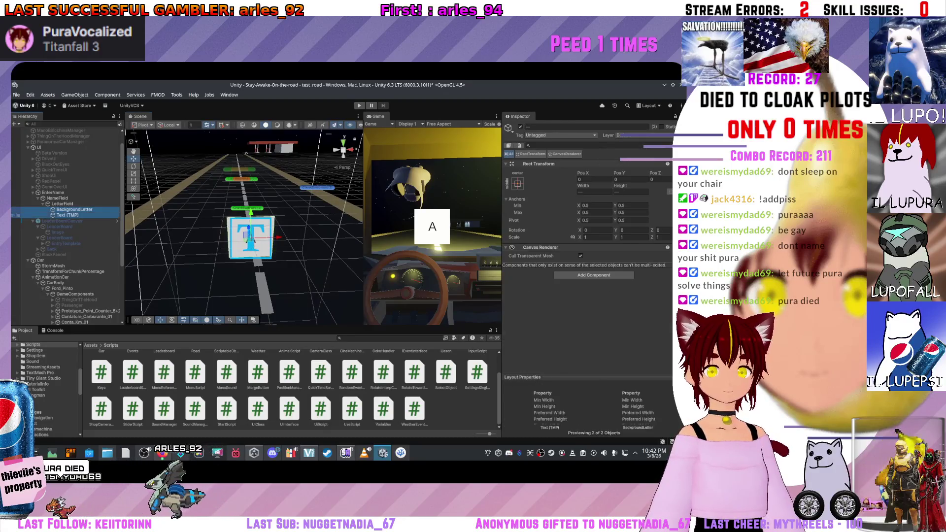
left_click(64, 215)
right_click(64, 214)
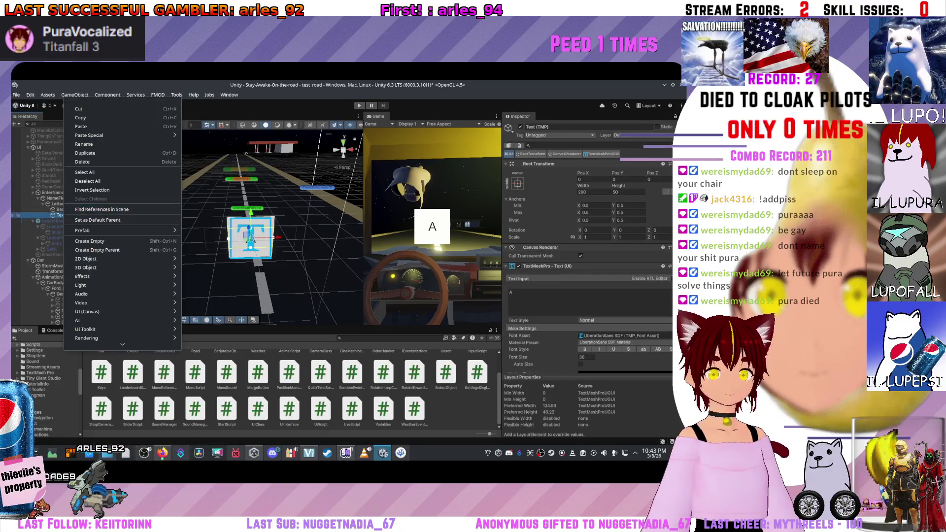
key("Escape")
left_click(17, 203)
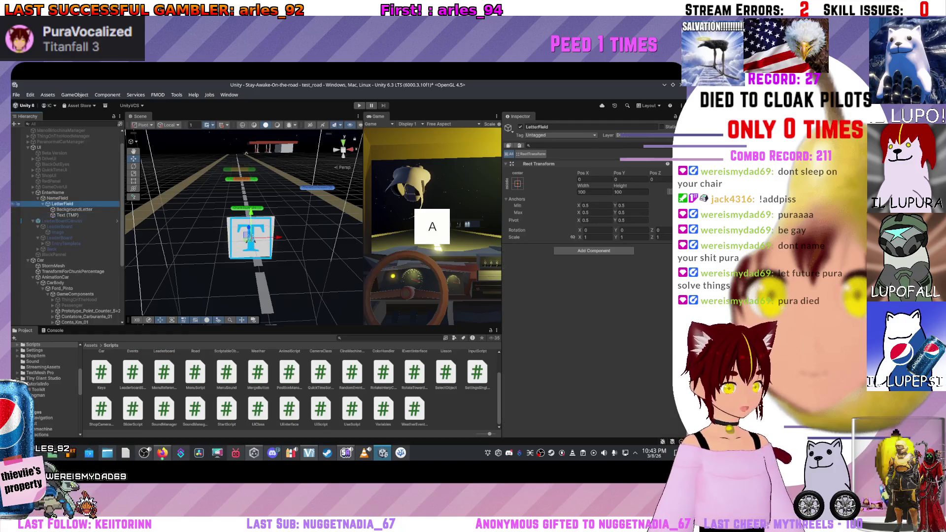
left_click(17, 209)
left_click(18, 215)
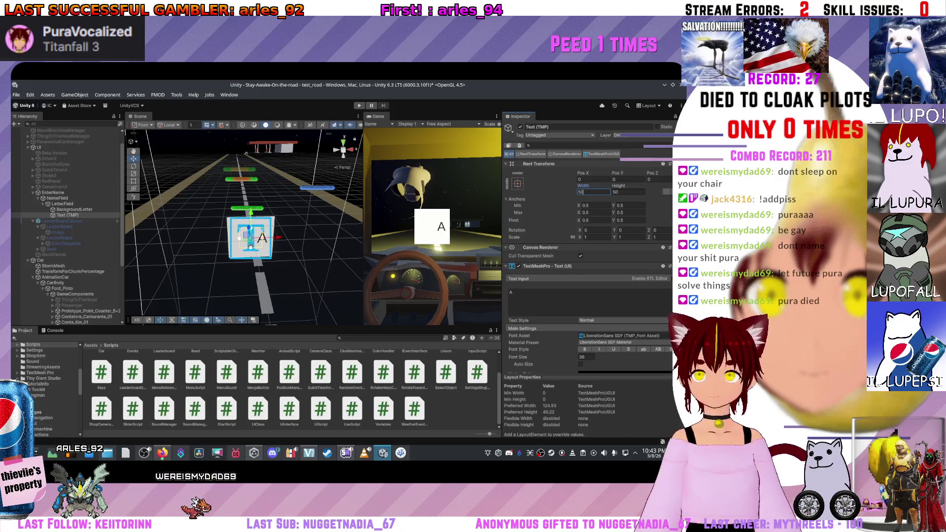
Step: Set the letter Text (TMP) width to 50 and drag the text slightly left in its box
left_click(67, 215)
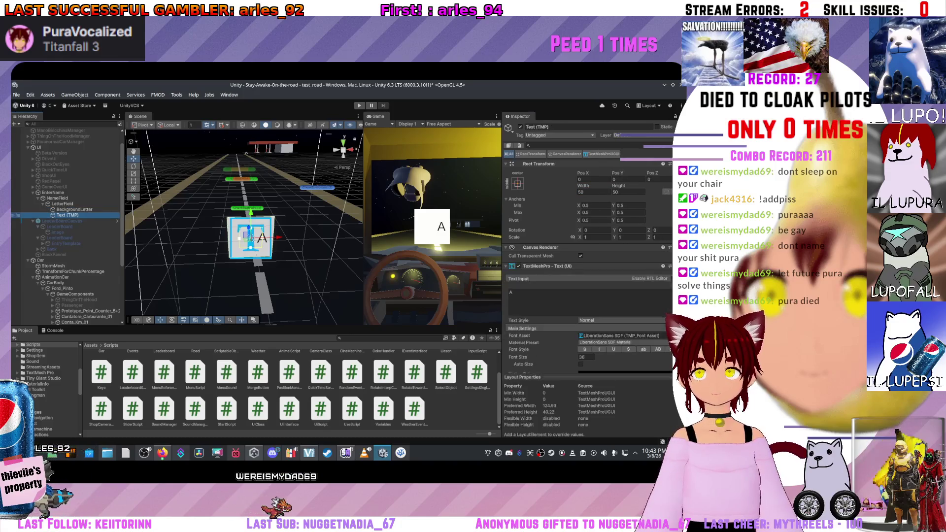
scroll(586, 232, "down", 5)
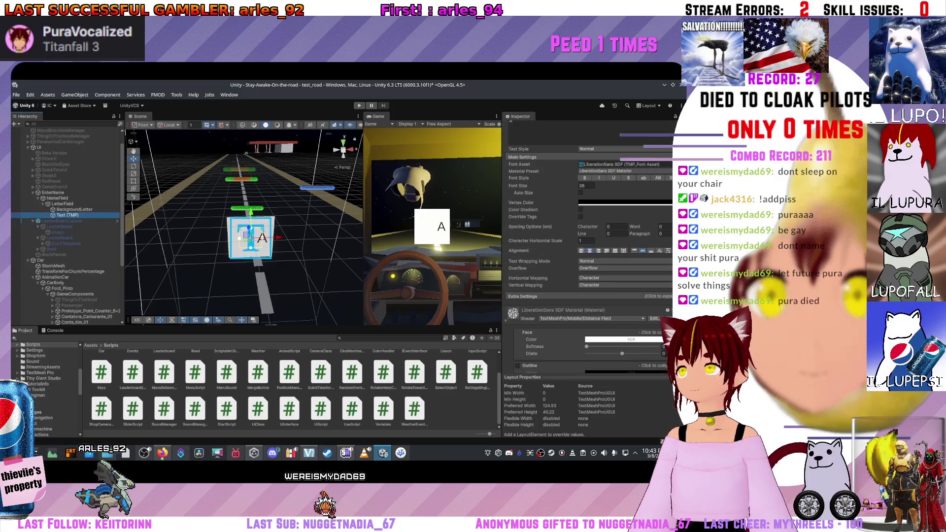
scroll(586, 232, "up", 5)
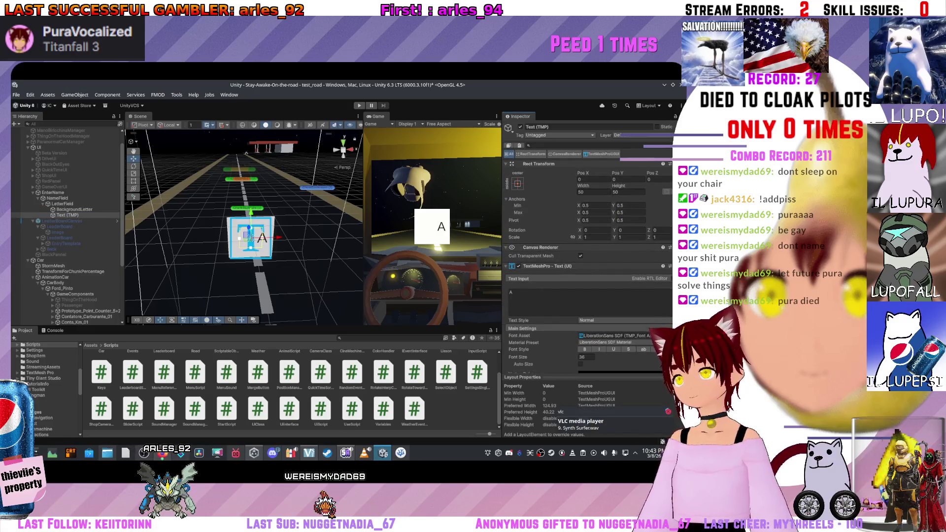
left_click(17, 204)
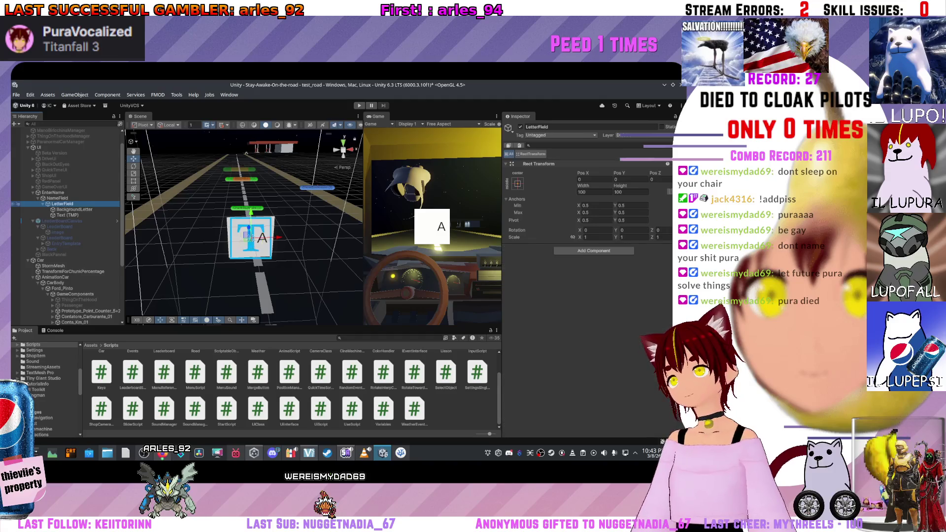
left_click(17, 215)
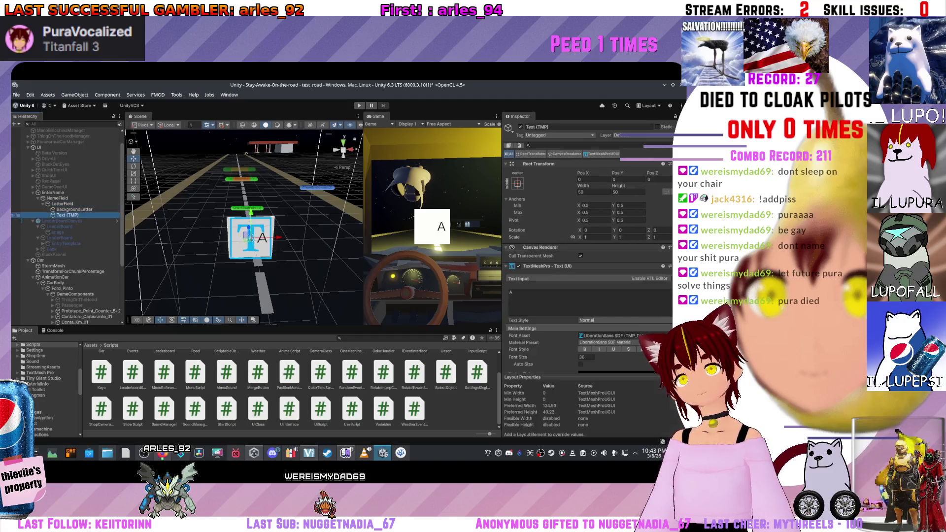
left_click_drag(276, 237, 264, 237)
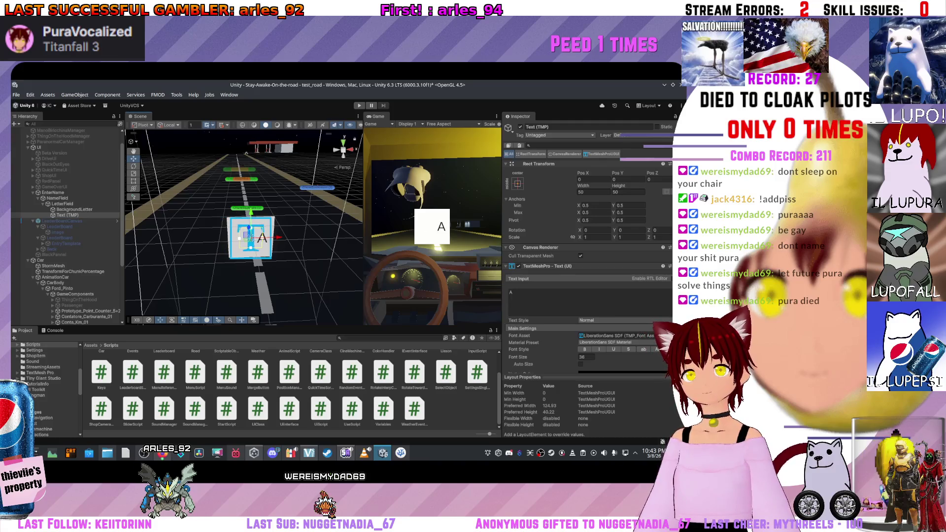
Step: Set the text's Min X anchor to 1, undo it, then enter new anchor and size values
scroll(587, 276, "down", 5)
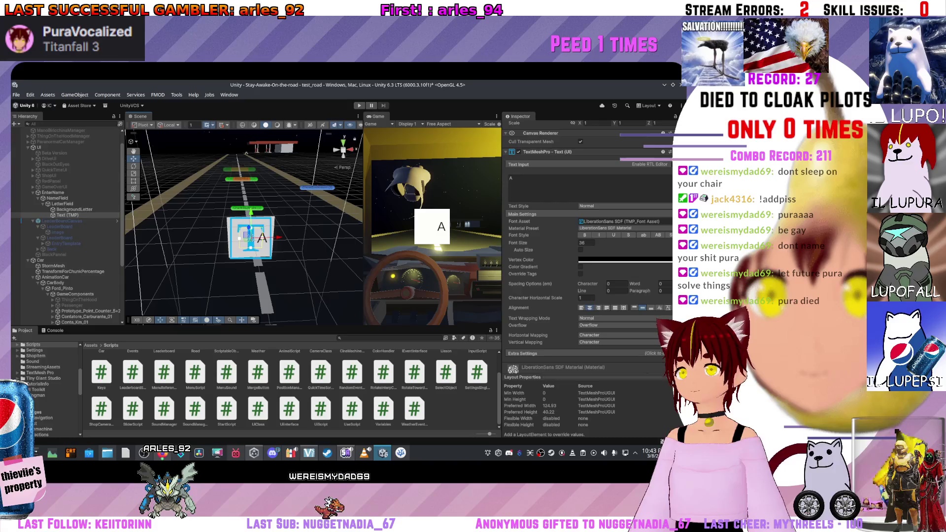
scroll(586, 276, "down", 3)
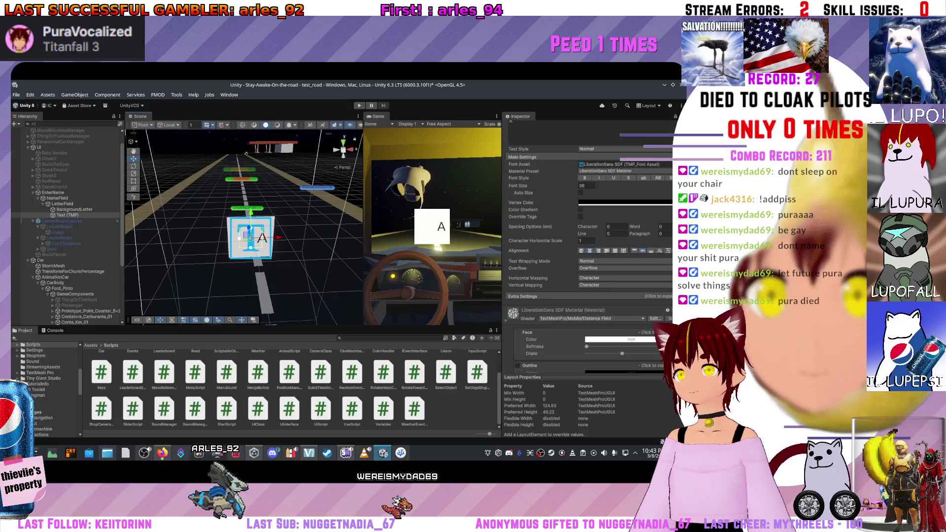
scroll(542, 242, "up", 1)
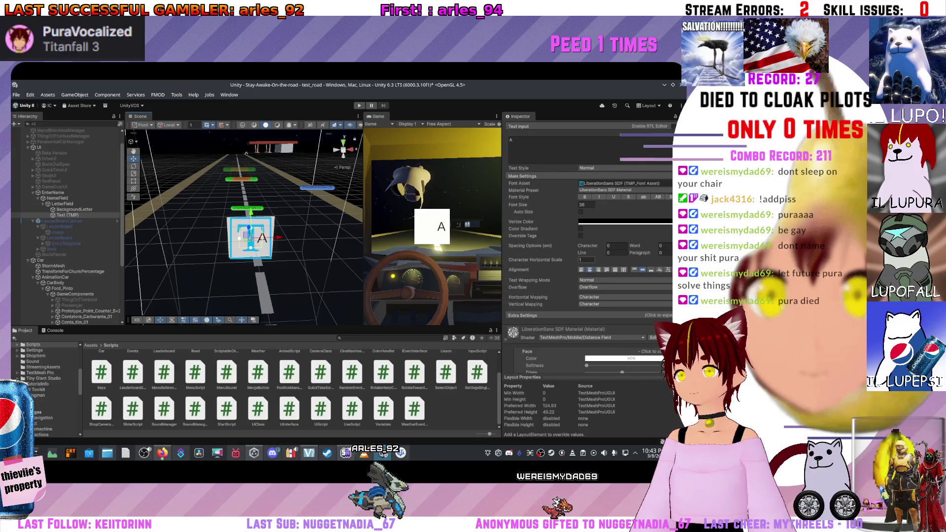
scroll(586, 246, "up", 2)
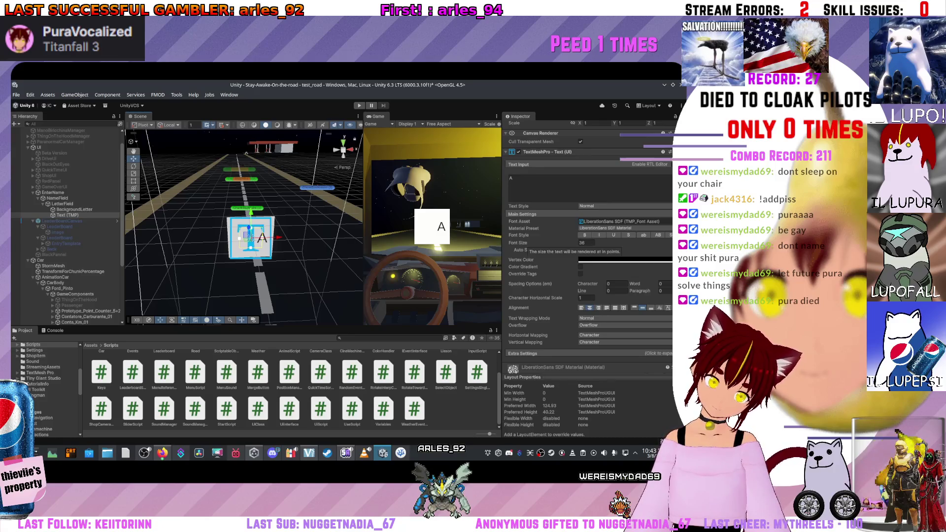
scroll(586, 247, "up", 5)
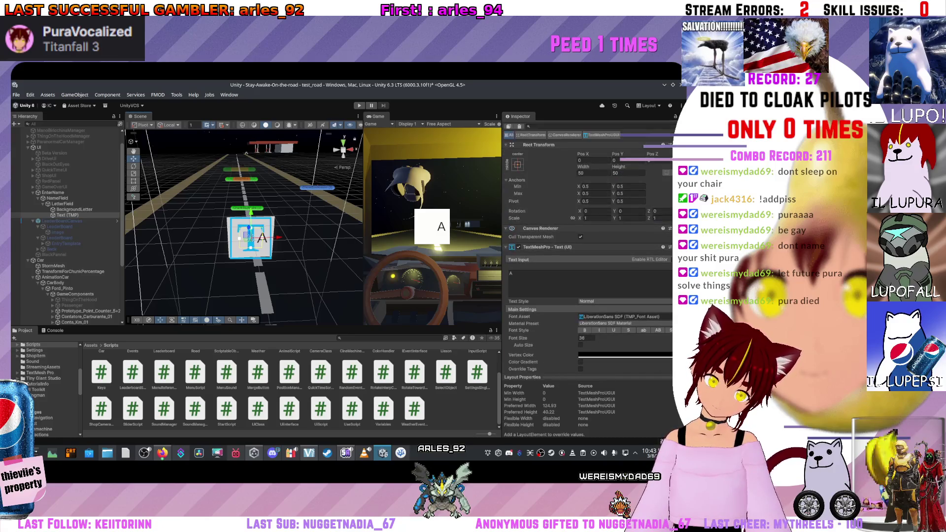
double_click(596, 186)
type("1")
key("BackSpace")
type("0.5")
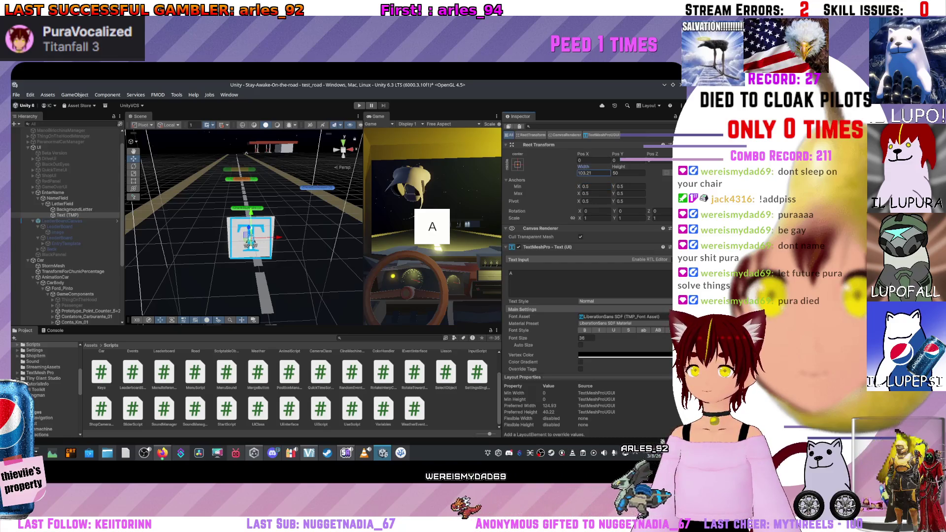
type("54.8")
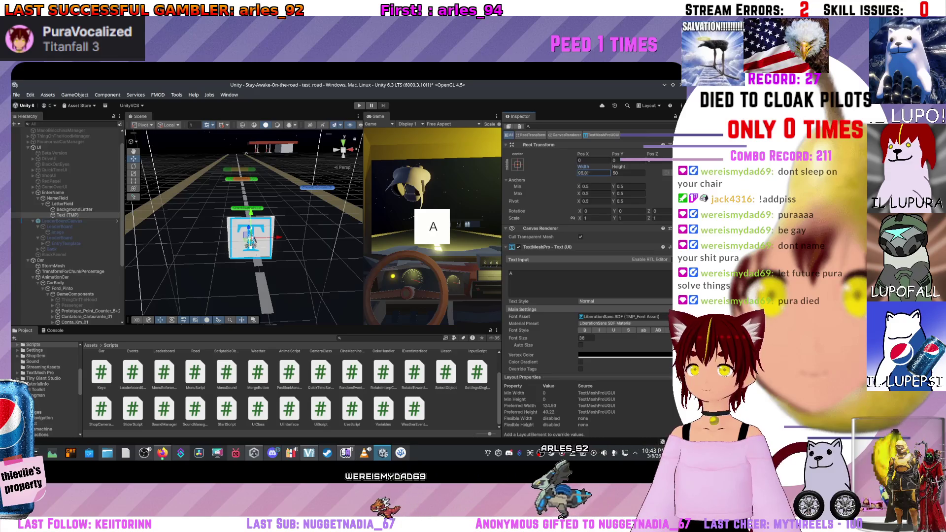
type("41.58")
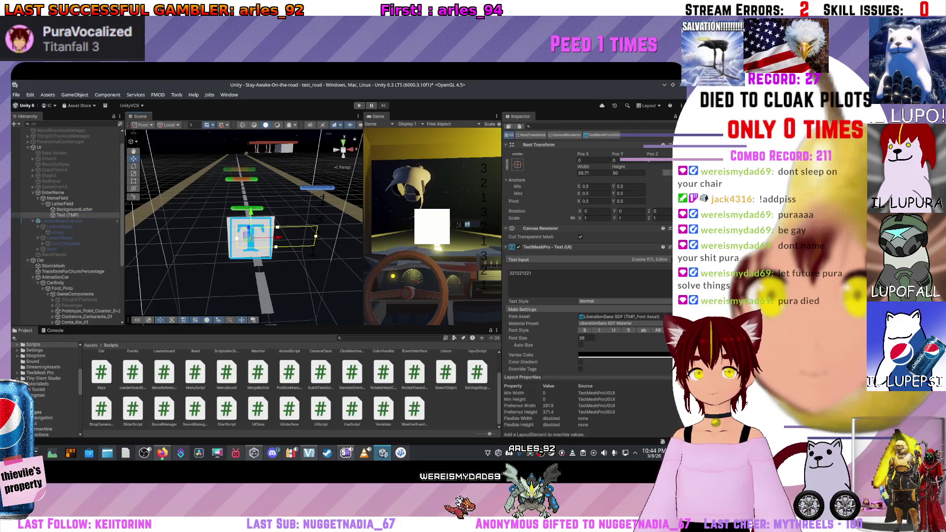
Step: Enter -175 in the parent LetterField's Rect Transform
scroll(586, 276, "down", 6)
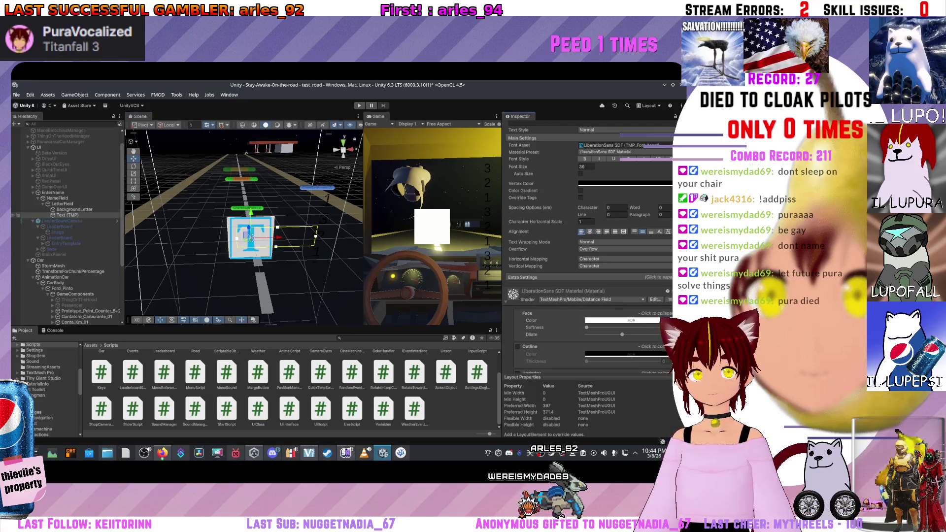
left_click(62, 204)
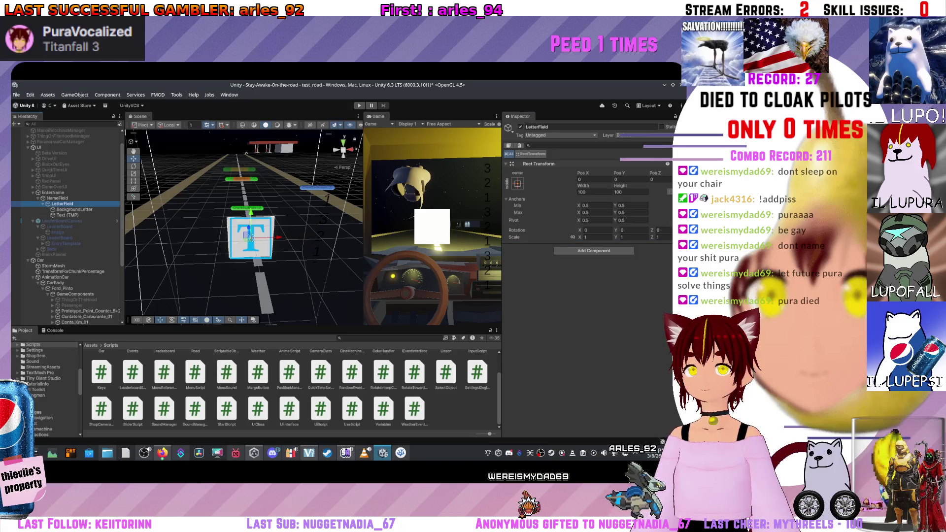
type("-175")
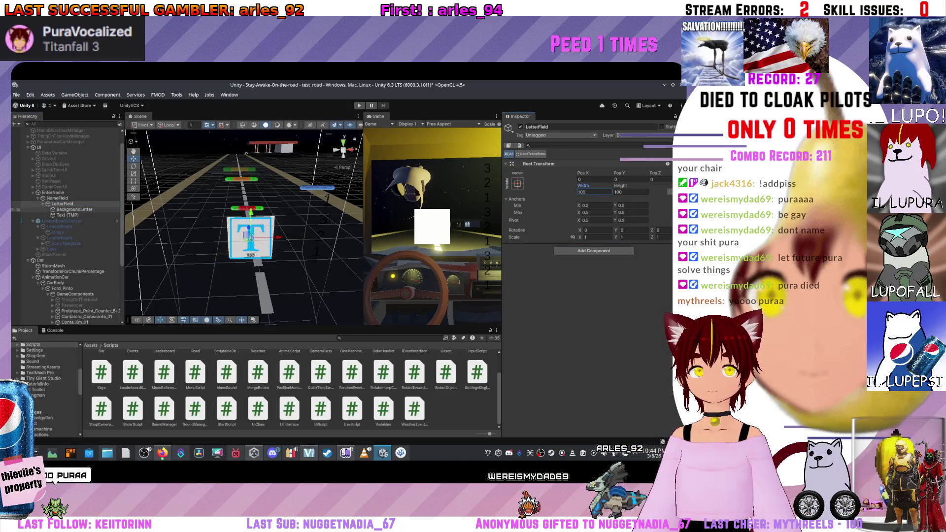
Step: Replace the Text (TMP) text input with a single 'A' and enter 50
left_click(67, 215)
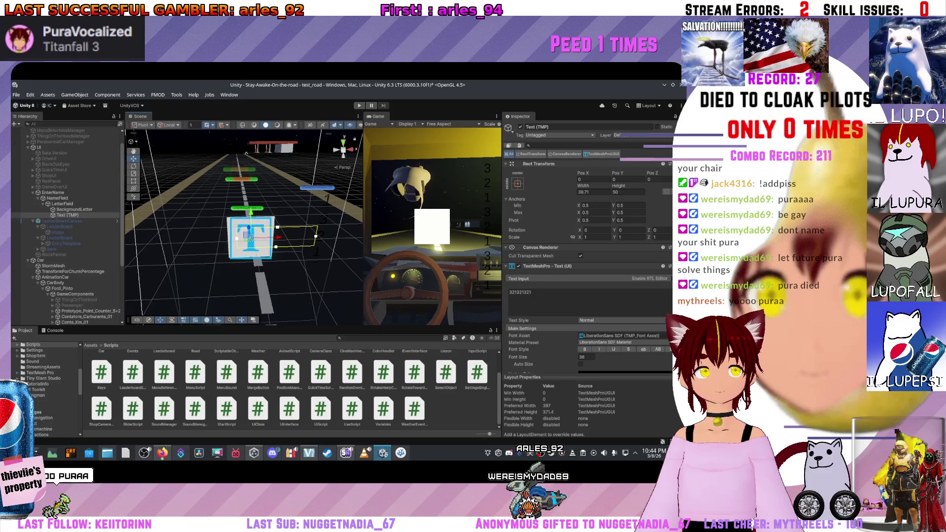
scroll(587, 275, "down", 10)
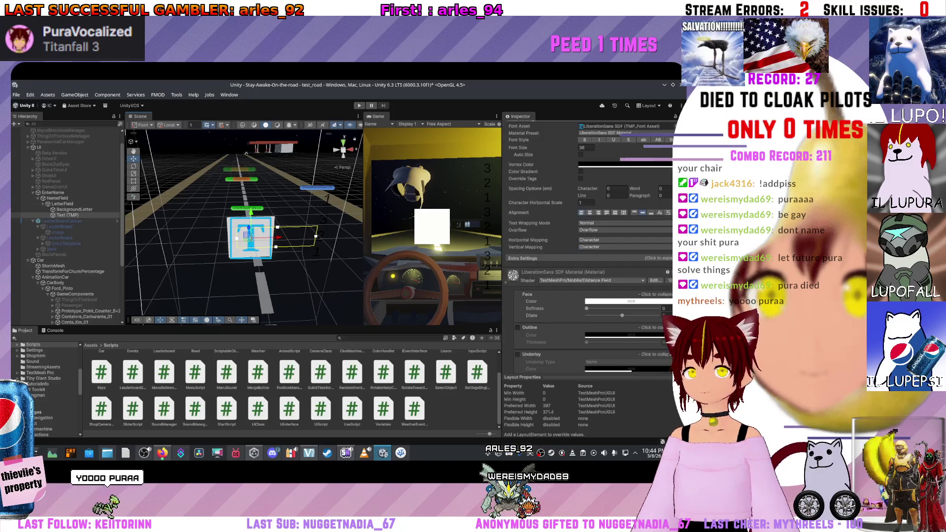
scroll(586, 222, "up", 2)
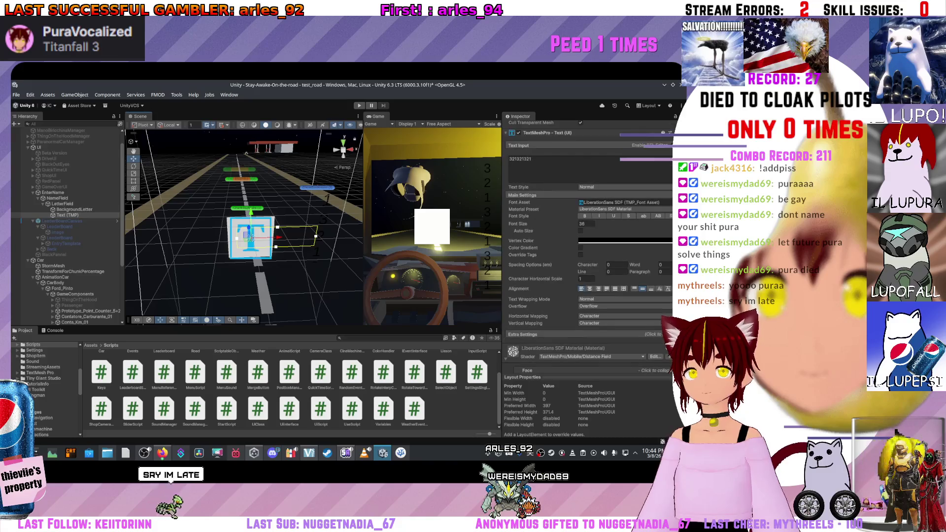
scroll(586, 221, "up", 2)
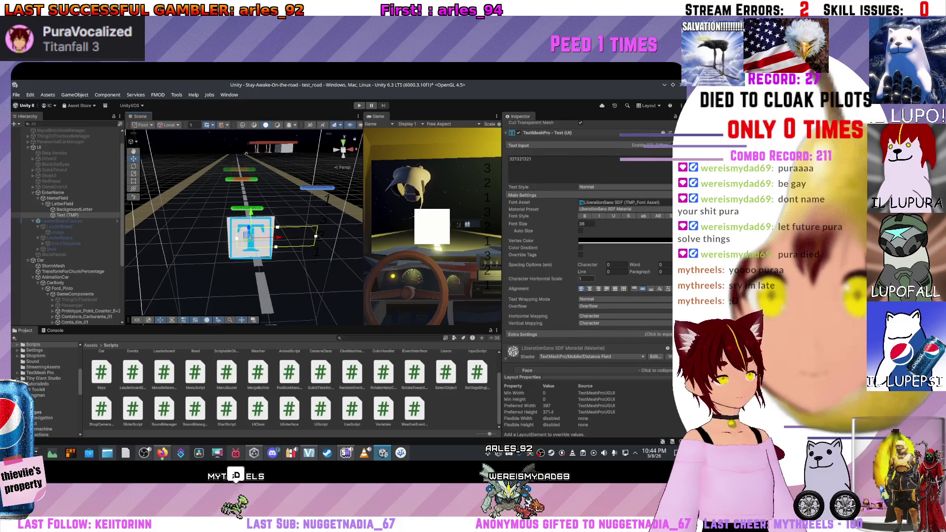
scroll(586, 221, "up", 4)
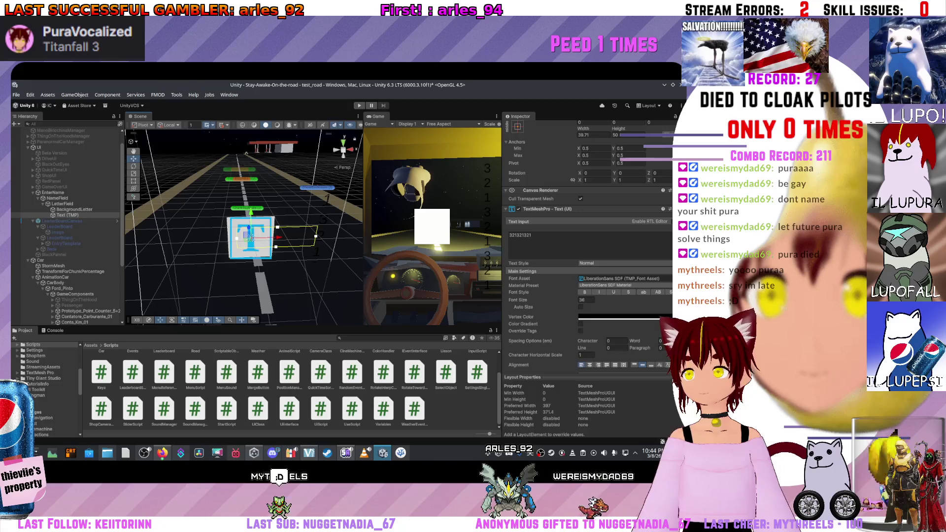
scroll(586, 221, "up", 3)
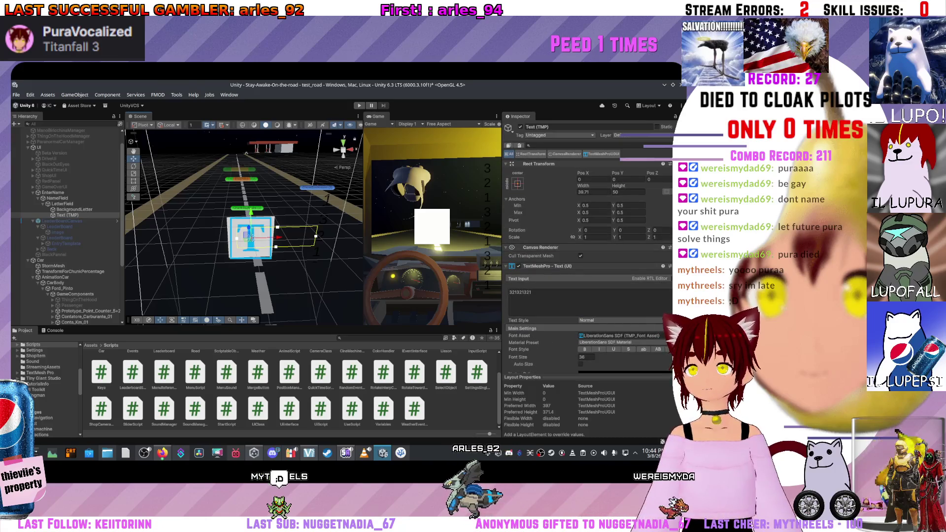
type("A")
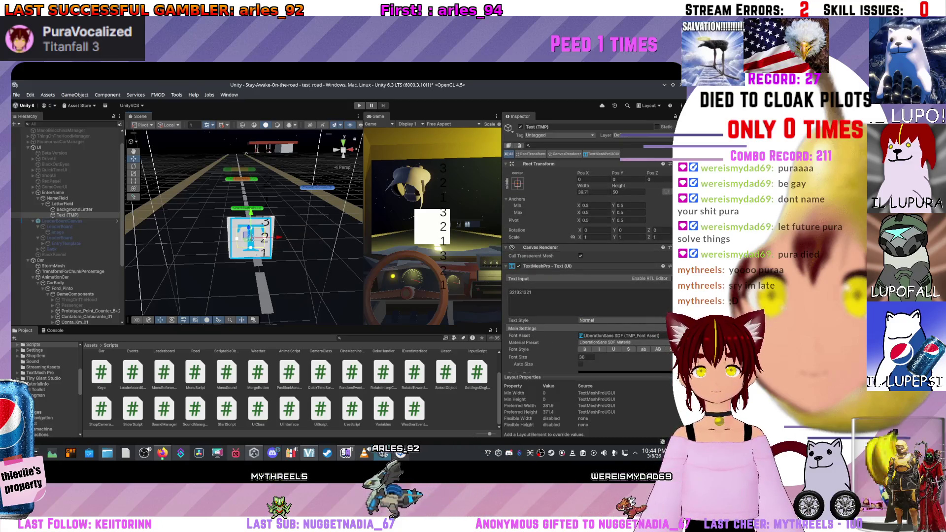
type("50")
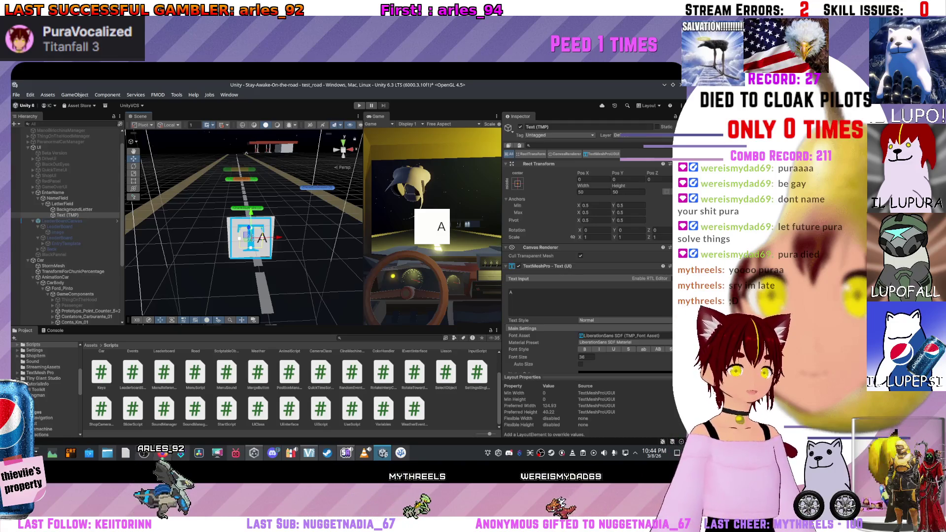
scroll(588, 276, "down", 5)
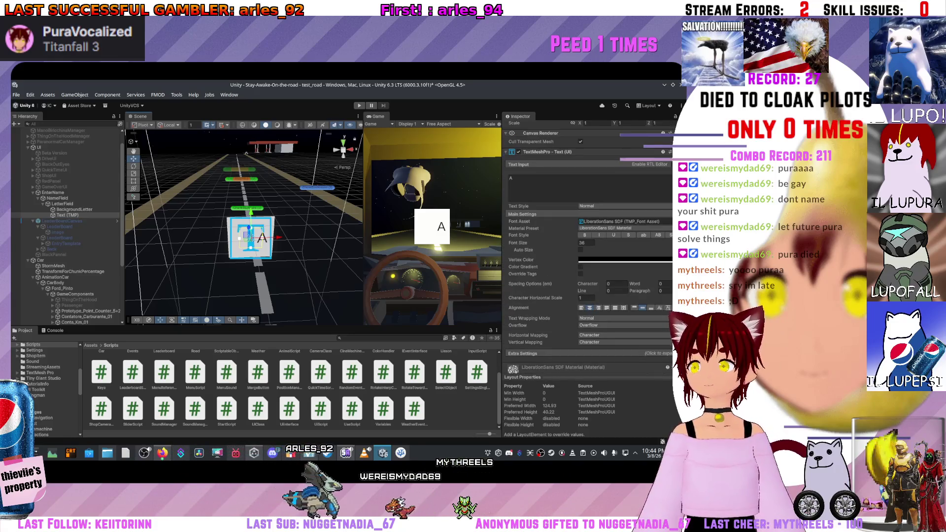
Step: Set the letter A's font size to 34.9 and drag it left to about Pos X -2.8
mouse_move(518, 243)
left_mouse_down()
mouse_move(556, 242)
mouse_move(528, 242)
left_mouse_up()
scroll(589, 275, "down", 3)
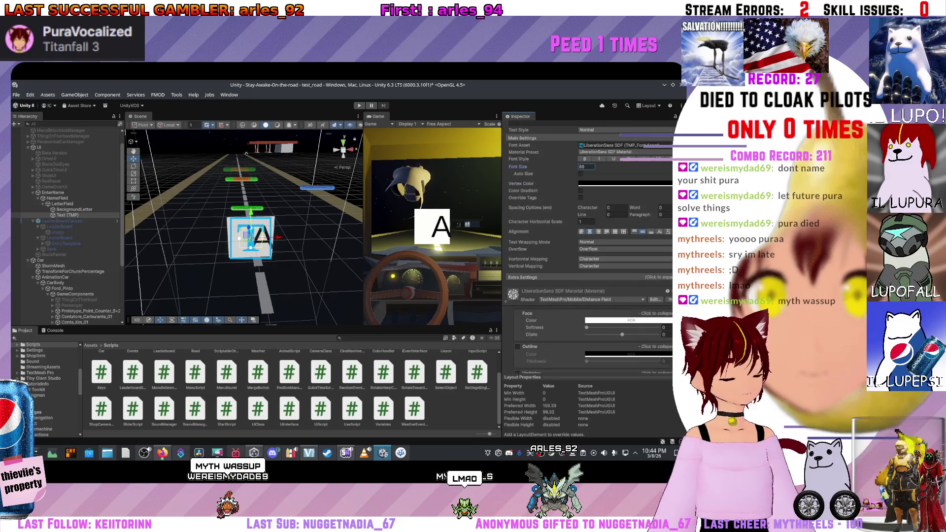
scroll(588, 276, "up", 3)
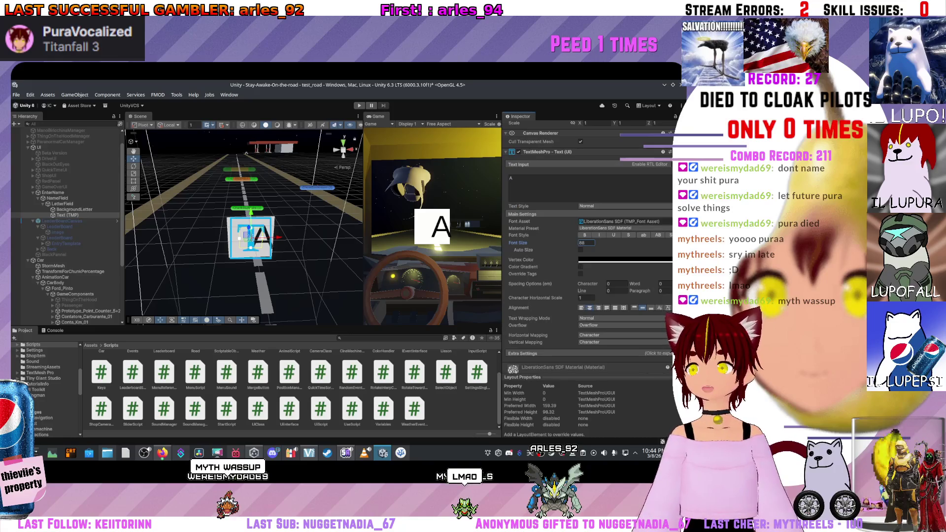
scroll(589, 276, "up", 3)
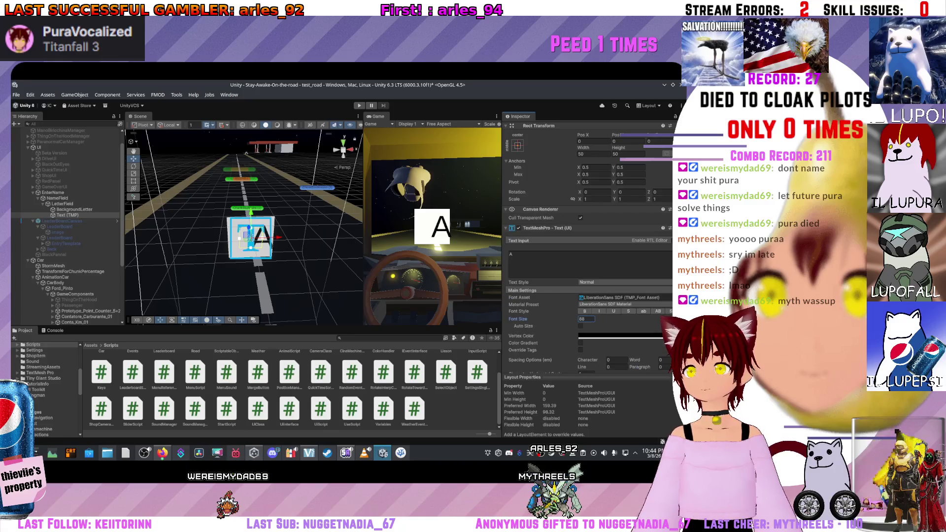
left_click_drag(517, 318, 492, 319)
scroll(589, 319, "up", 2)
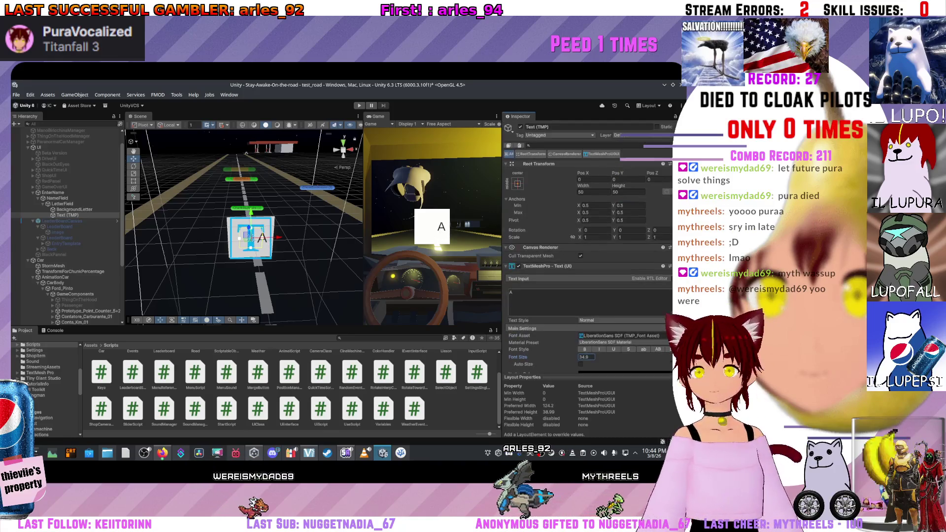
scroll(589, 275, "down", 1)
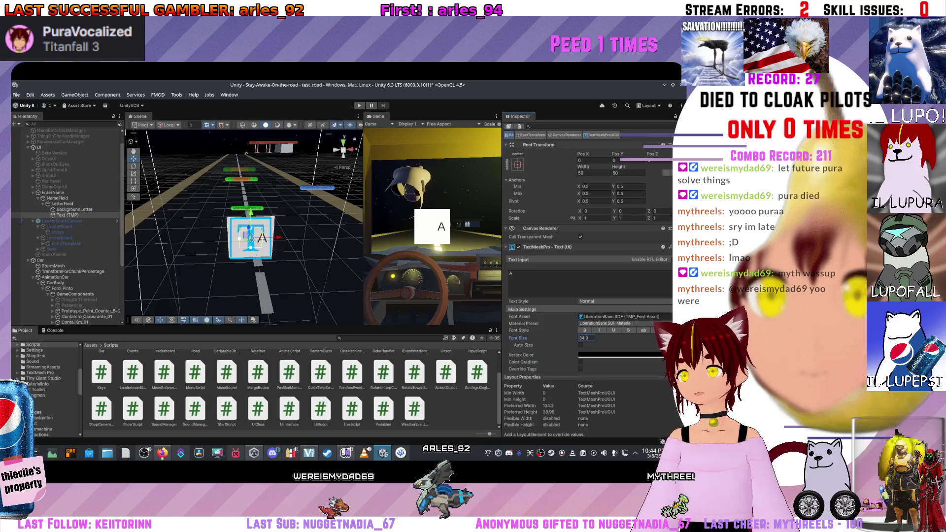
scroll(588, 296, "up", 1)
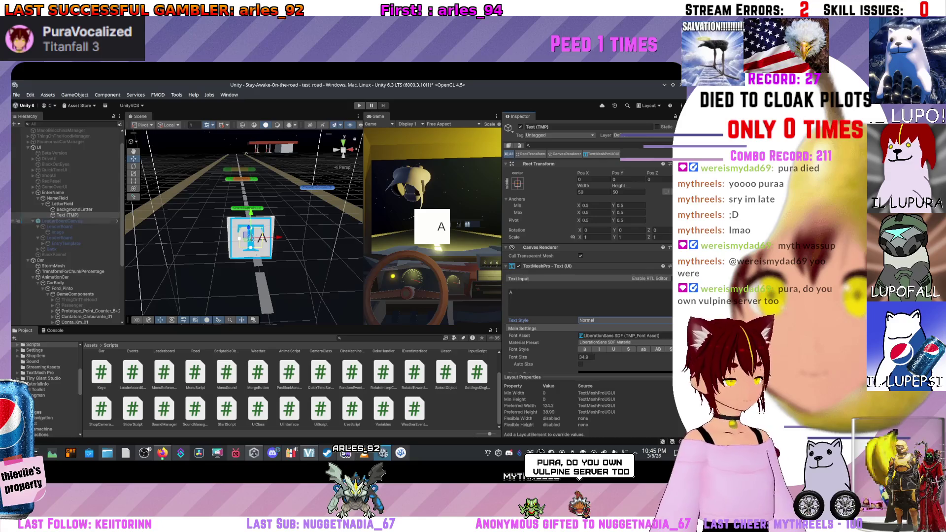
mouse_move(276, 238)
left_mouse_down()
mouse_move(207, 239)
mouse_move(262, 238)
left_mouse_up()
left_click(250, 238)
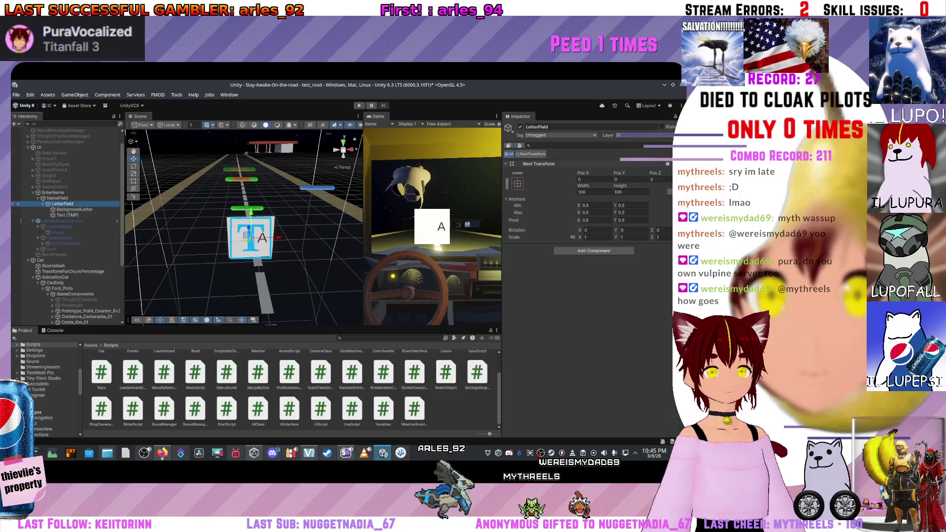
Step: Set the Text (TMP) box's Width and Height to 200
left_click(250, 238)
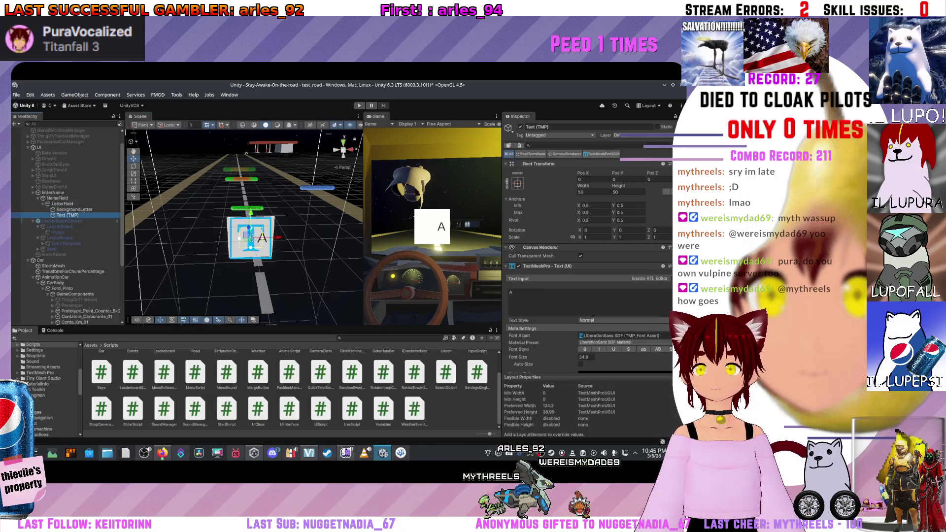
left_click(593, 191)
type("200")
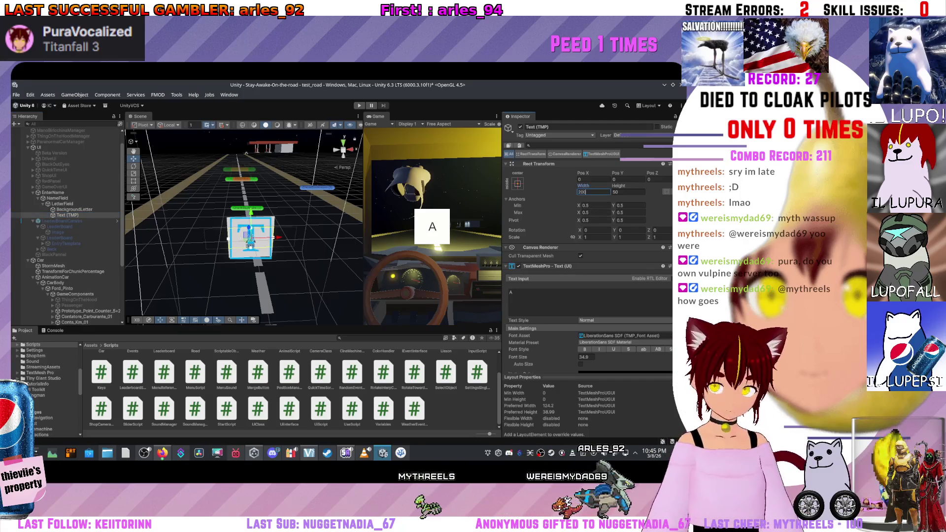
key("Return")
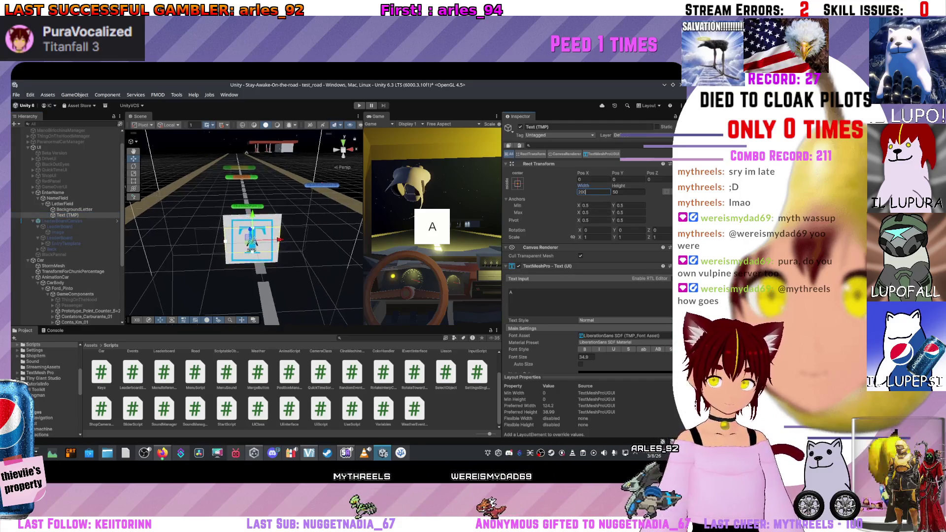
left_click(628, 192)
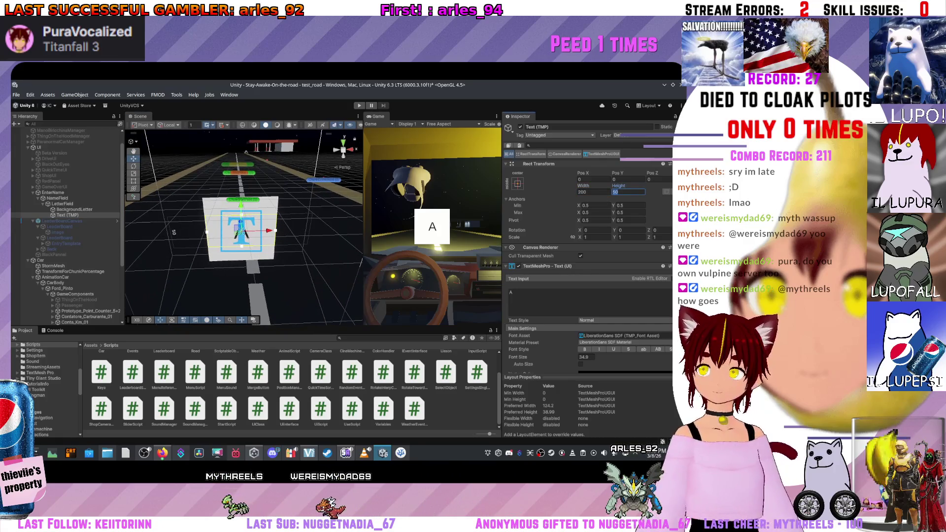
type("200")
mouse_move(244, 226)
left_mouse_down()
mouse_move(217, 222)
mouse_move(236, 227)
left_mouse_up()
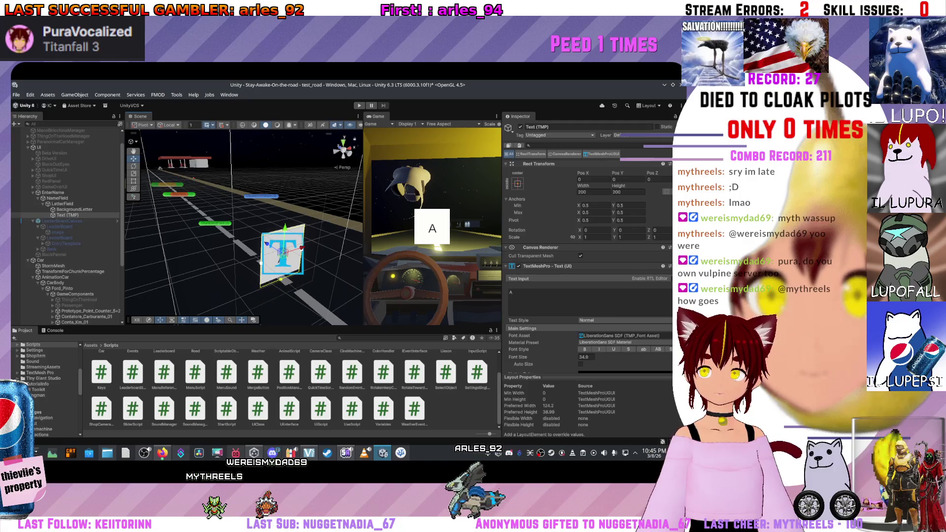
Step: Swing the scene view, frame LetterField, and select the NameField parent
left_click_drag(244, 226, 222, 222)
double_click(62, 204)
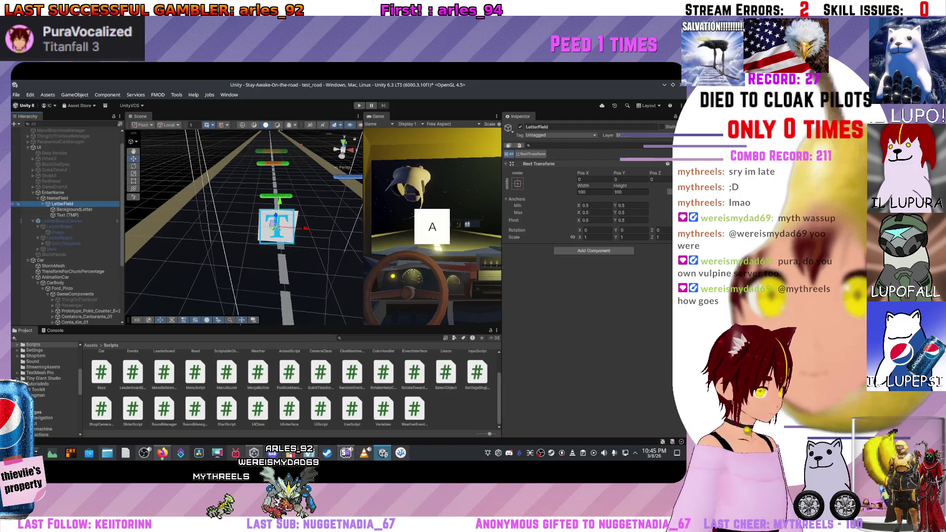
left_click(57, 199)
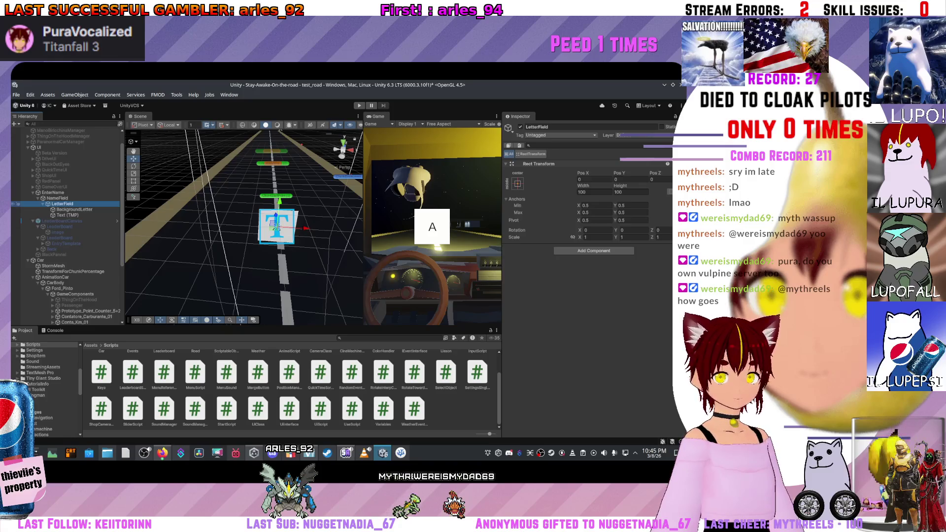
right_click(51, 201)
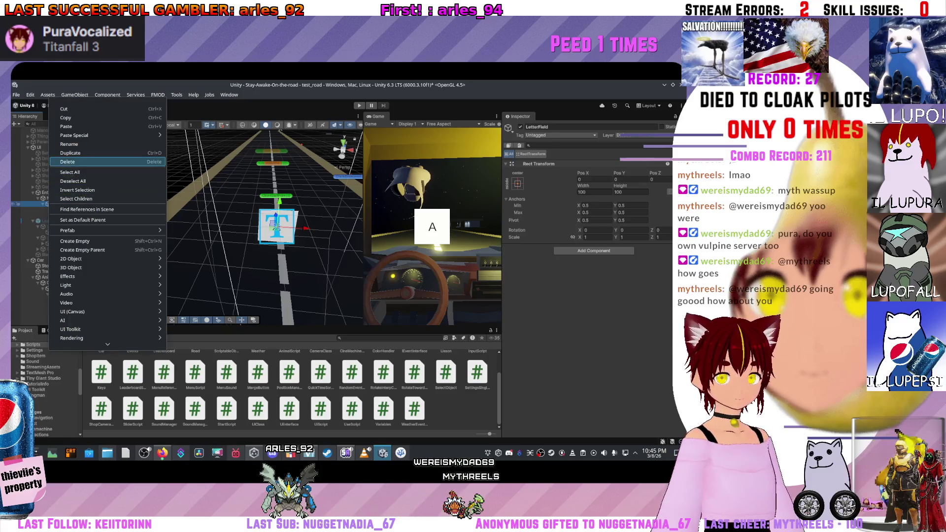
Step: Duplicate LetterField twice to make three letter boxes
left_click(79, 153)
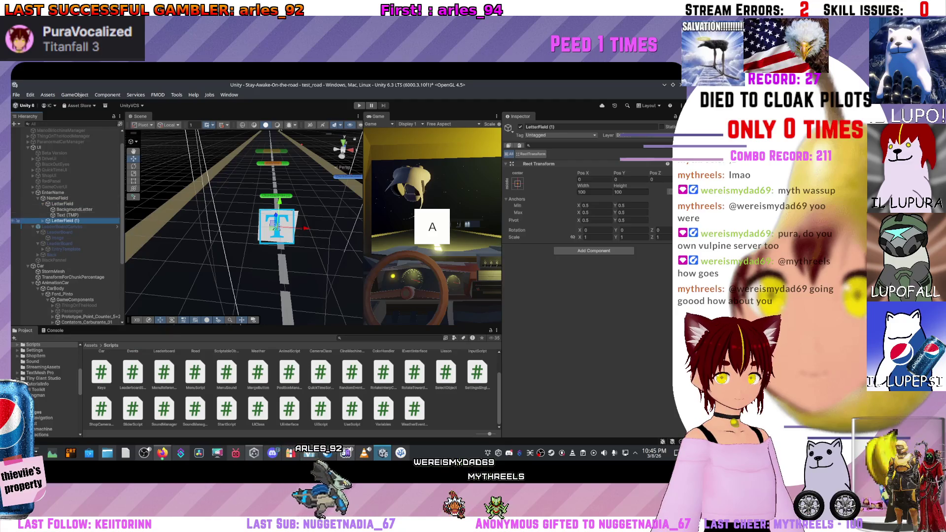
right_click(51, 220)
key("Escape")
key("ctrl+d")
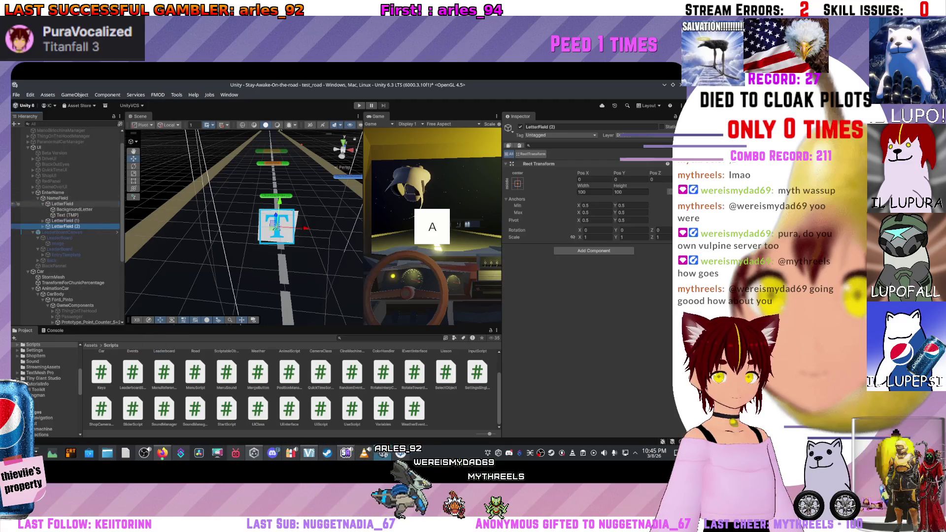
Step: Position the third letter box at X 120 and the first at X -120
left_click(276, 224)
mouse_move(295, 228)
left_mouse_down()
mouse_move(247, 226)
mouse_move(349, 230)
left_mouse_up()
left_click(276, 227)
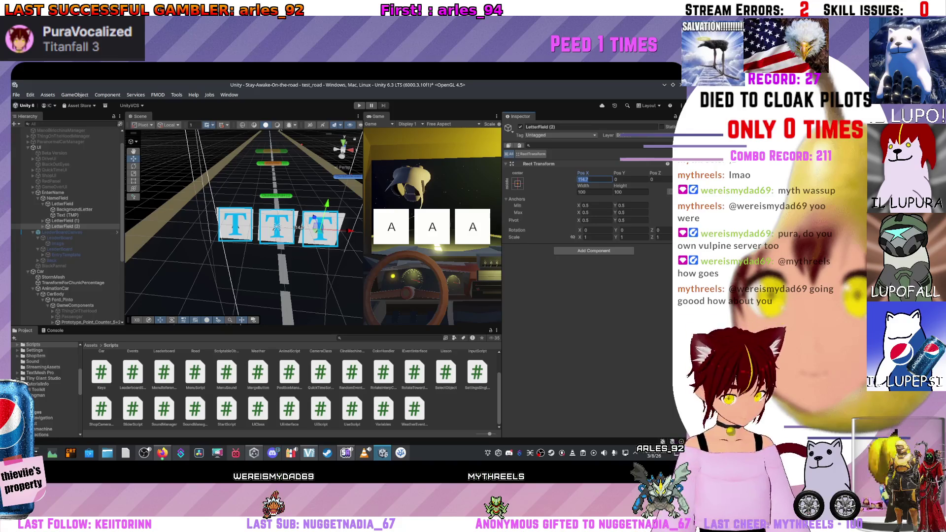
type("120")
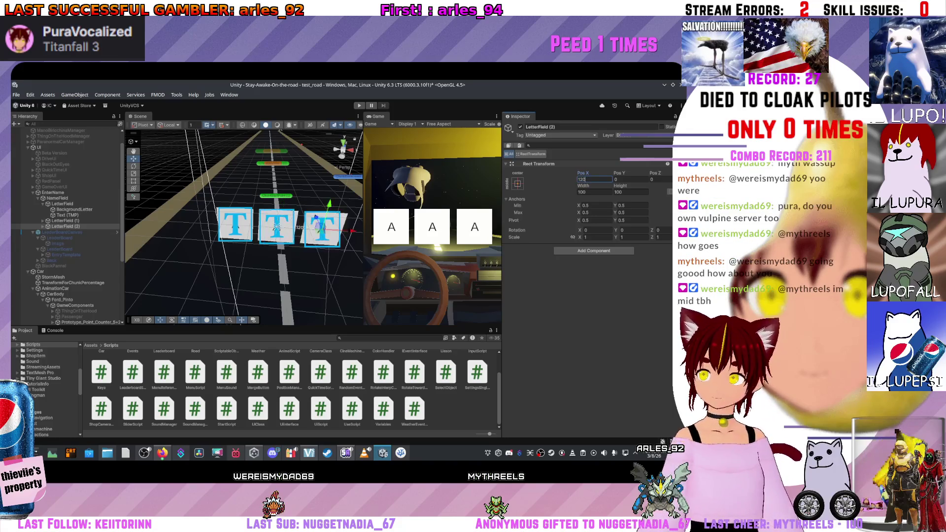
left_click(62, 203)
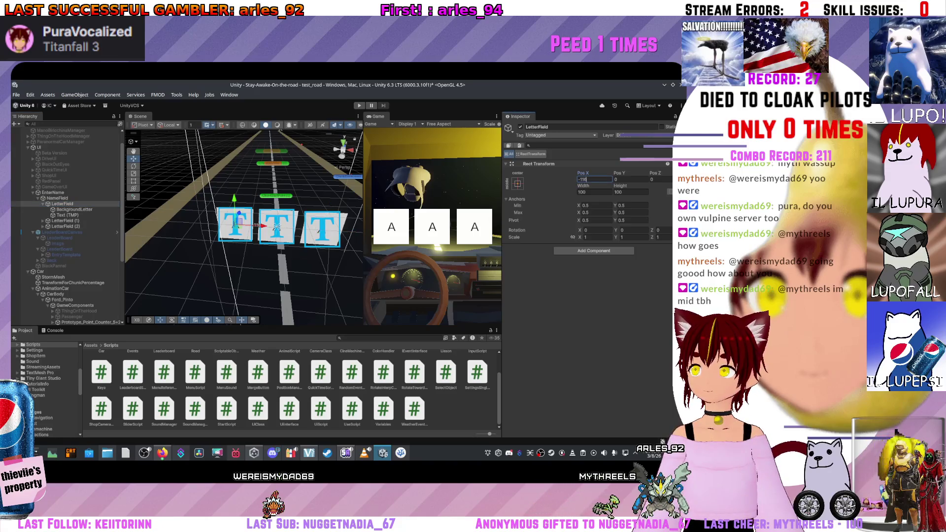
type("-120")
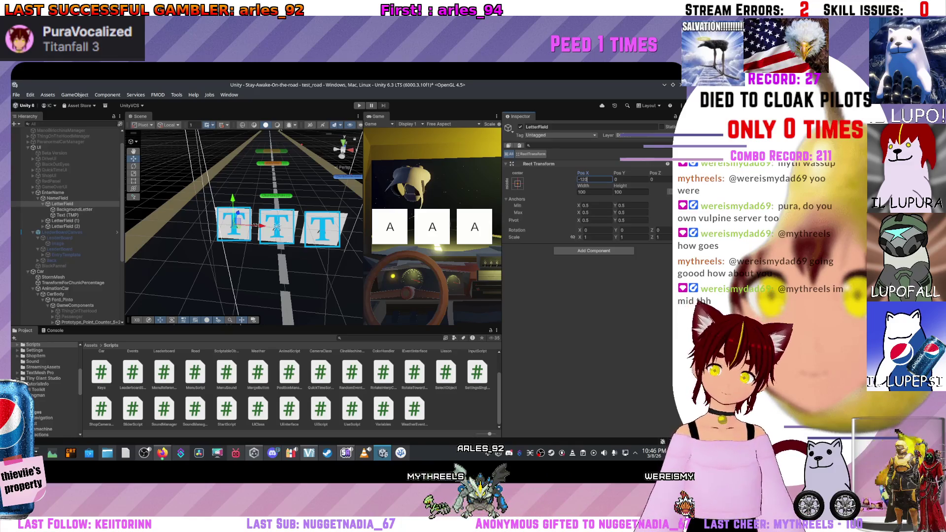
Step: Widen the game preview and check the LetterFields sit at X -120, 0 and 120
mouse_move(363, 221)
left_mouse_down()
mouse_move(294, 221)
mouse_move(302, 222)
left_mouse_up()
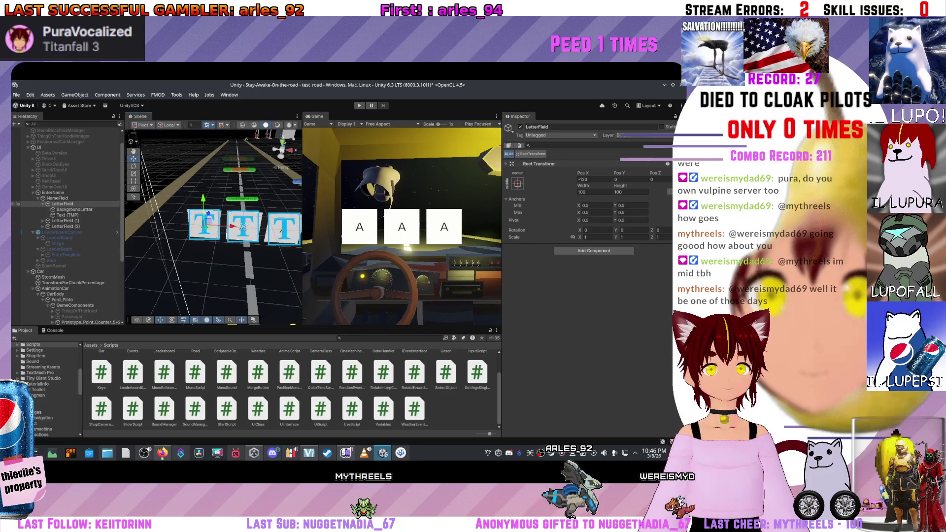
left_click(44, 204)
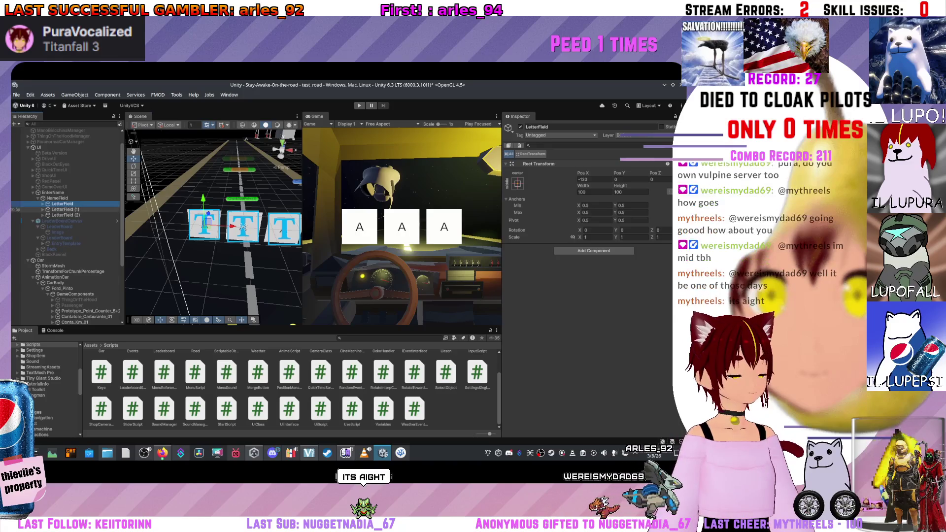
left_click(63, 215)
left_click(62, 209)
left_click(62, 204)
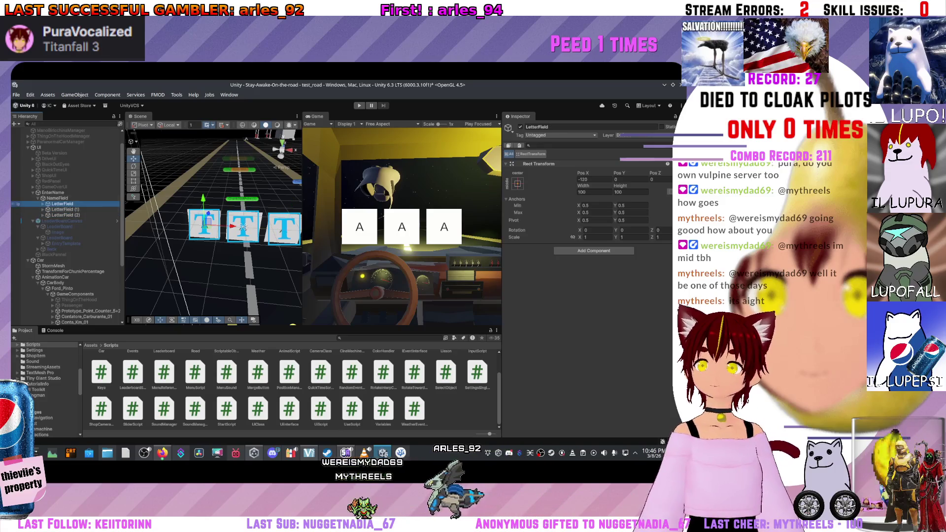
left_click(59, 198)
left_click(57, 192)
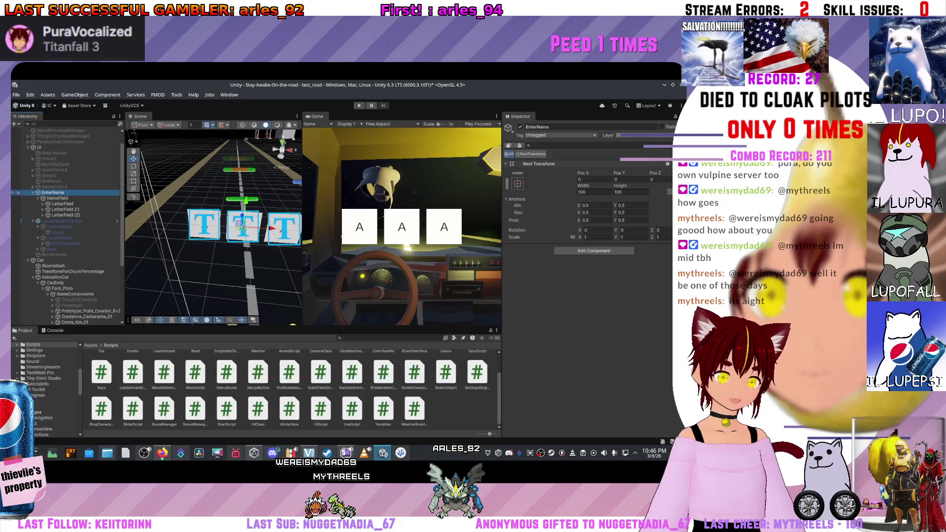
Step: Create an empty child of EnterName named ButtonsUpDonw and bring up its UI (Canvas) create list
right_click(56, 192)
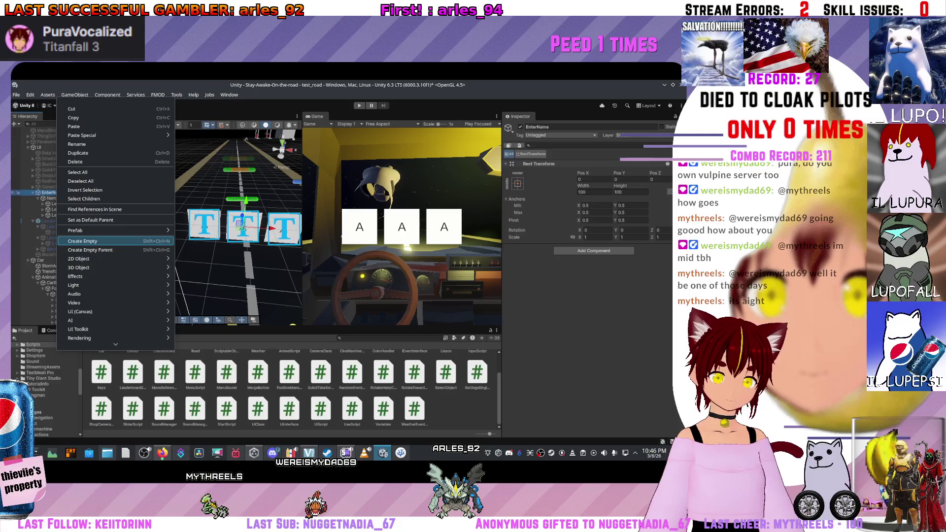
key("Escape")
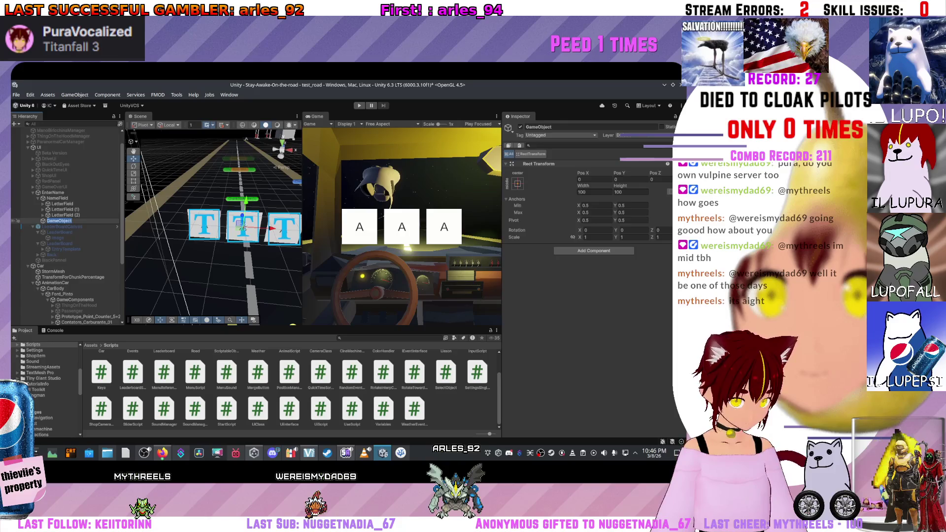
type("Buttons")
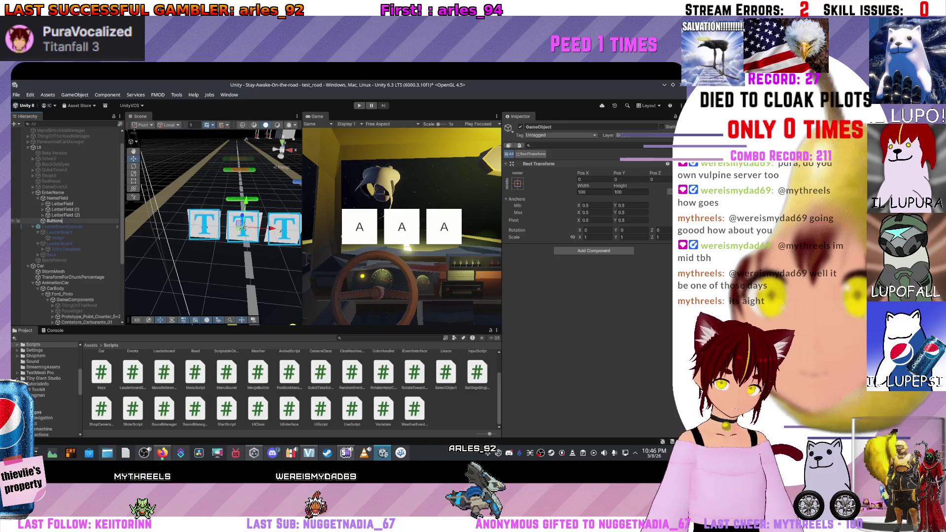
type("Up")
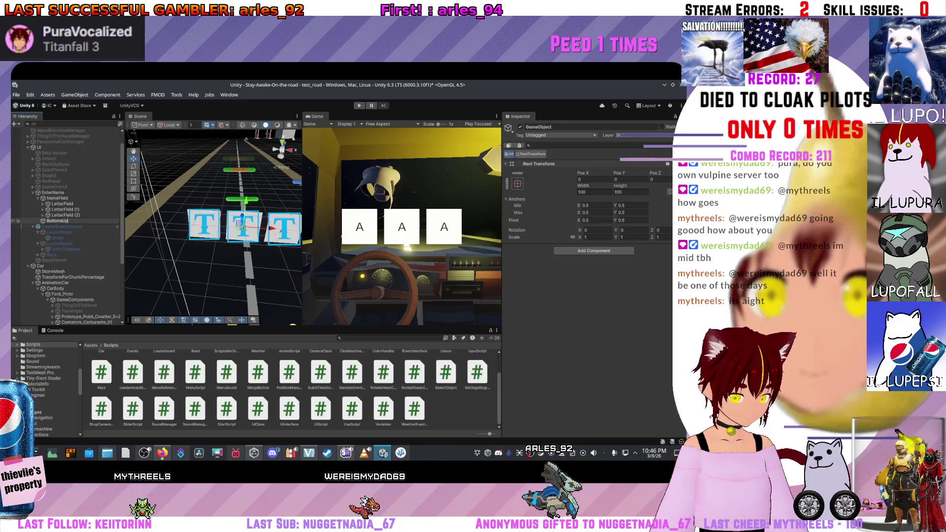
type("Donw")
key("Return")
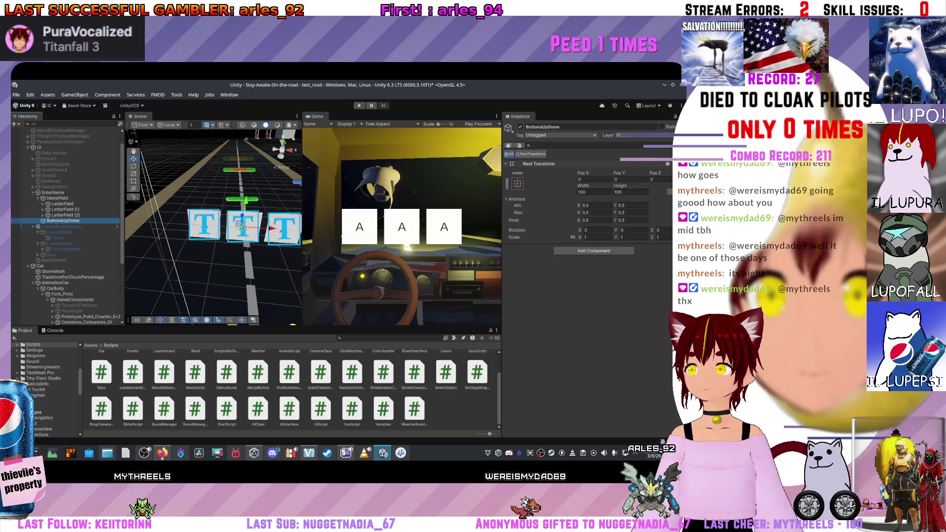
right_click(35, 220)
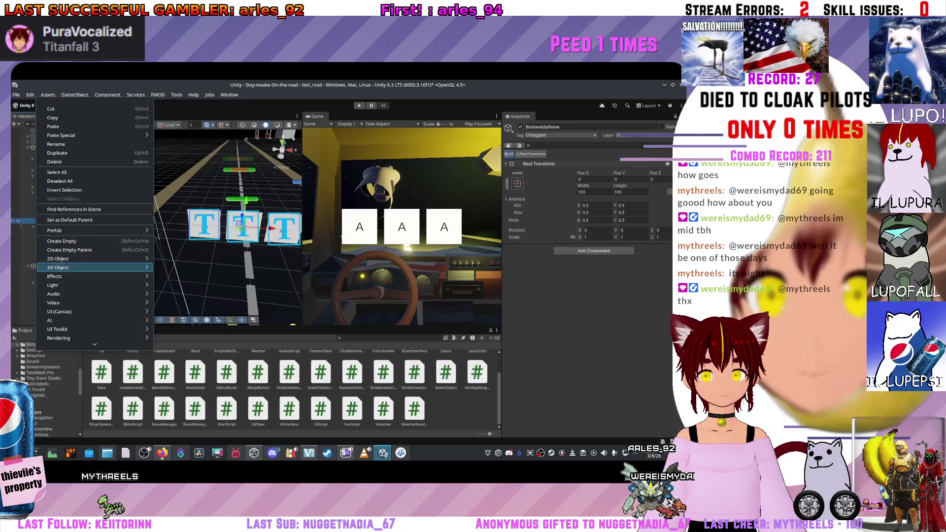
mouse_move(94, 259)
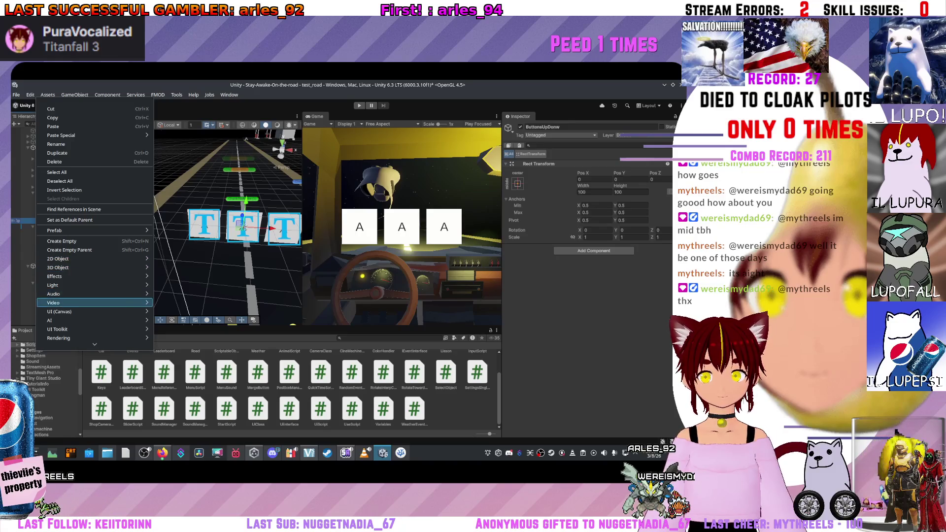
mouse_move(94, 312)
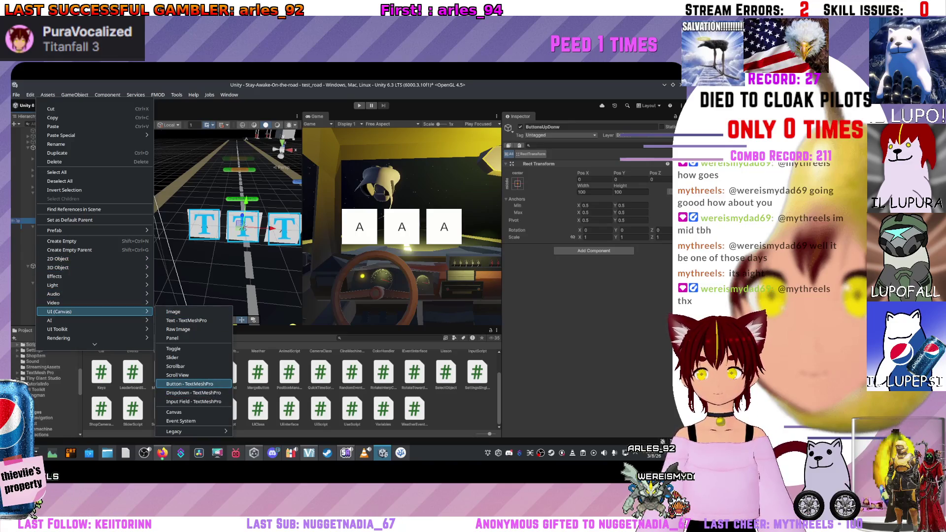
Step: Create a legacy Button under ButtonsUpDonw above the boxes and a copy below at Pos Y -79
mouse_move(192, 431)
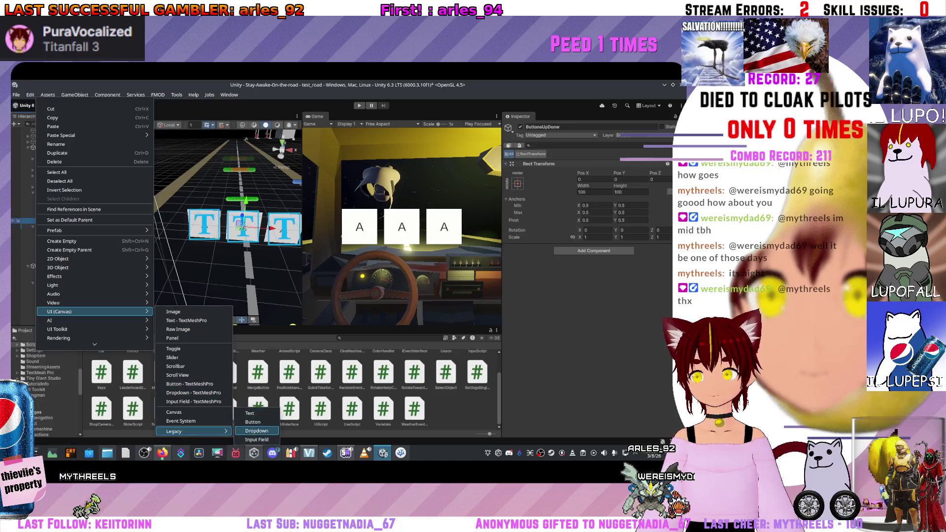
left_click(252, 422)
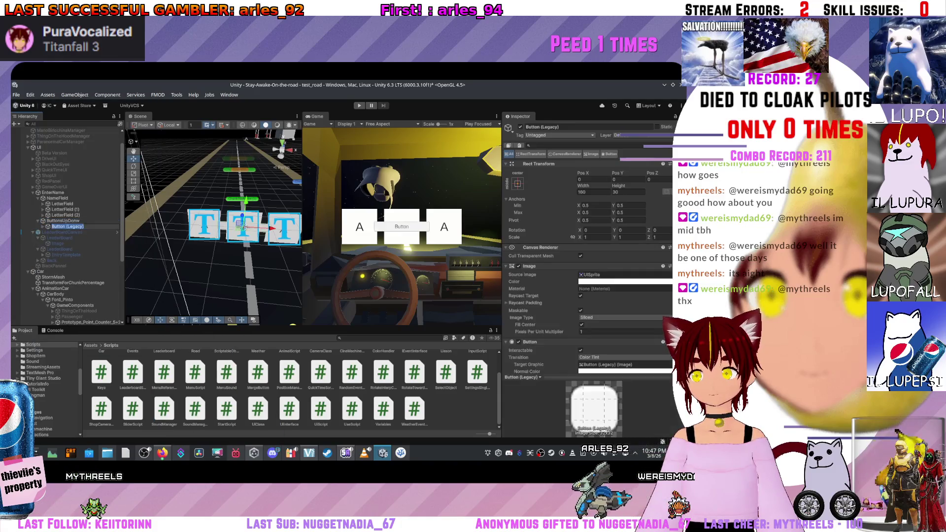
left_click_drag(245, 204, 248, 174)
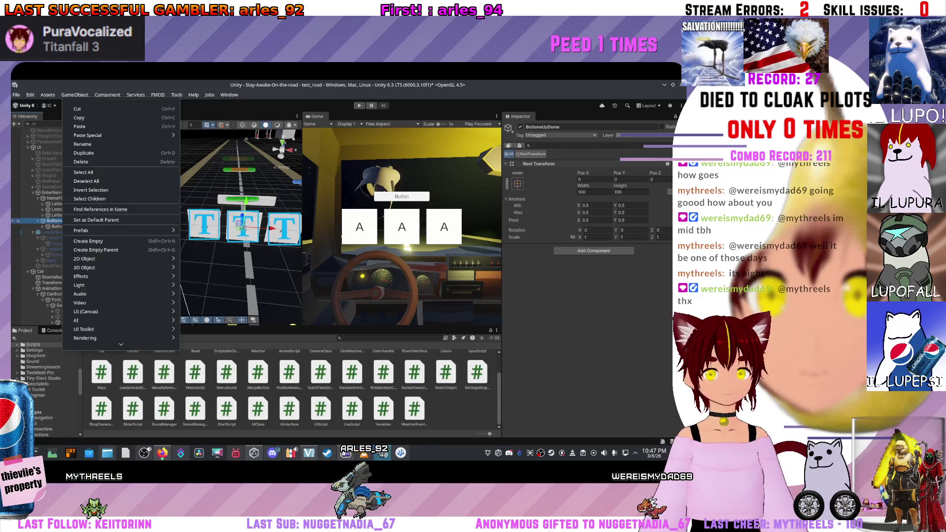
right_click(59, 226)
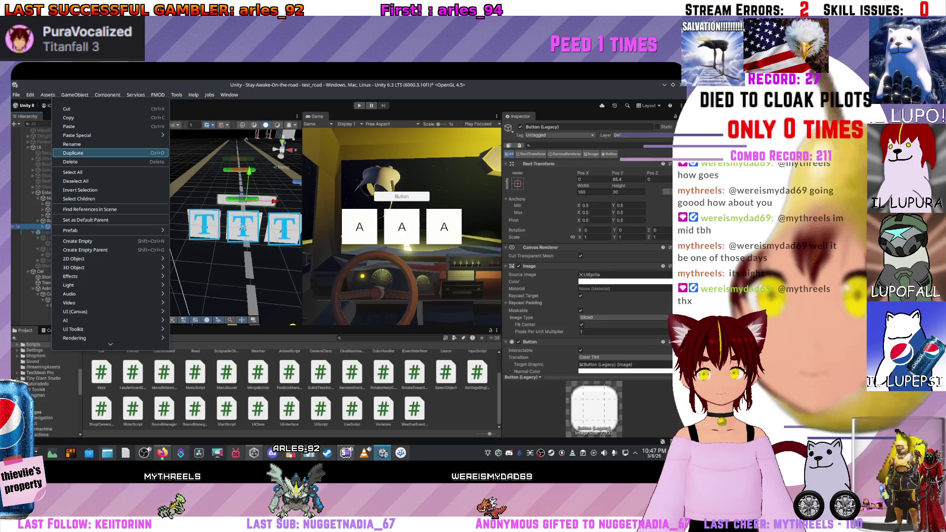
left_click(72, 144)
key("ctrl+d")
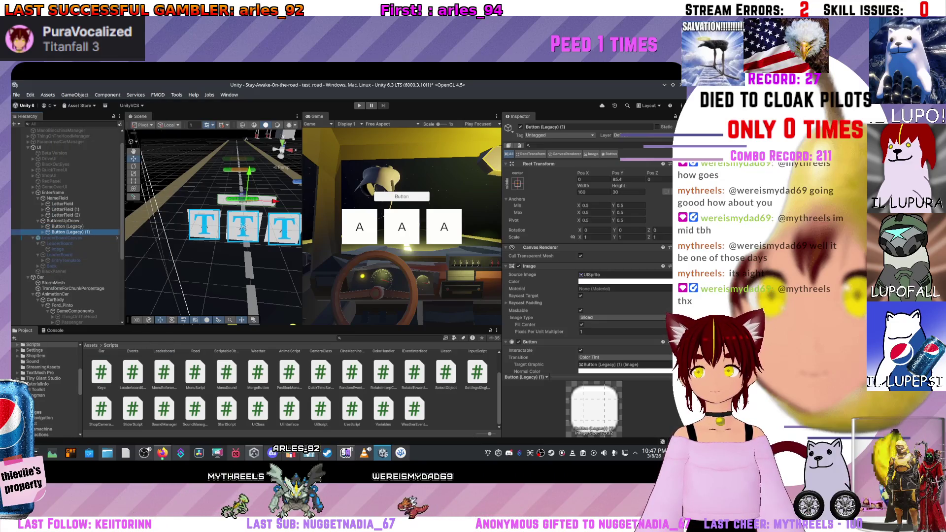
type("-79")
key("Return")
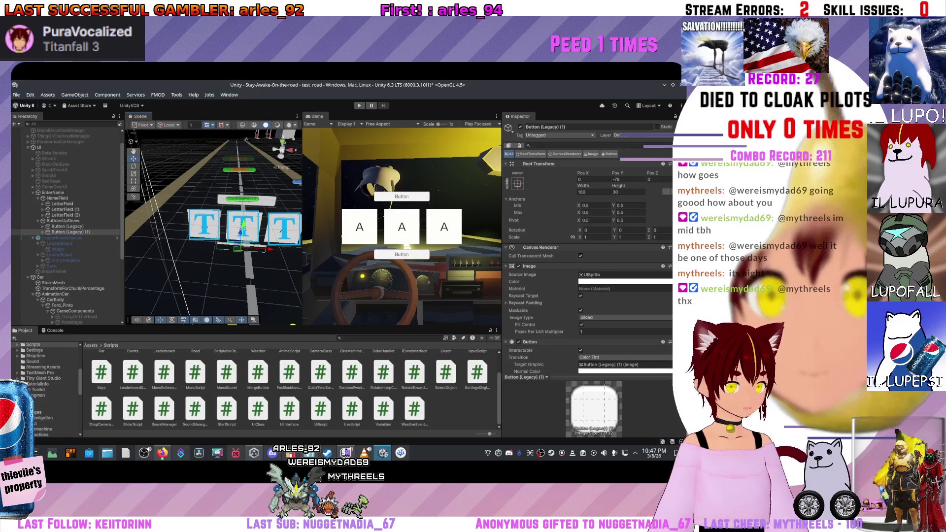
Step: Rename the upper button Up and the lower button Donw
left_click(17, 226)
left_click(74, 94)
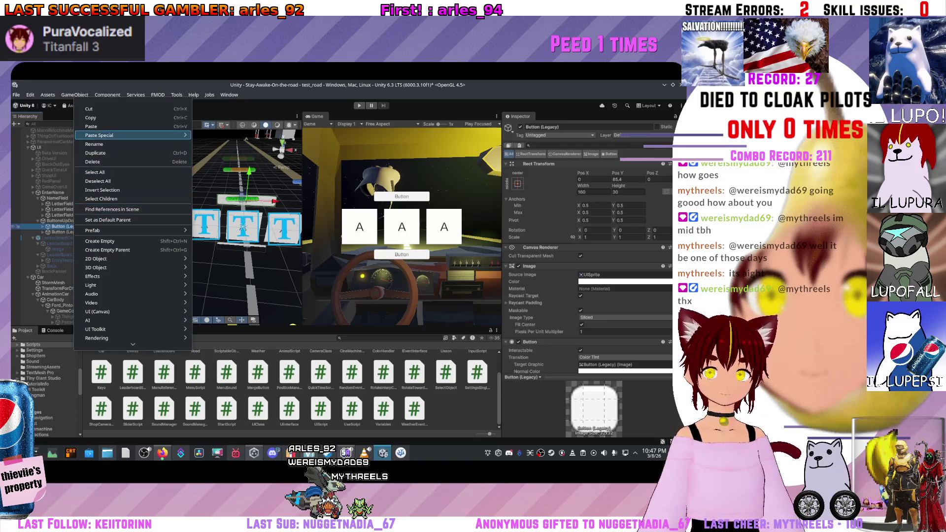
key("Escape")
key("F2")
type("Up")
key("Return")
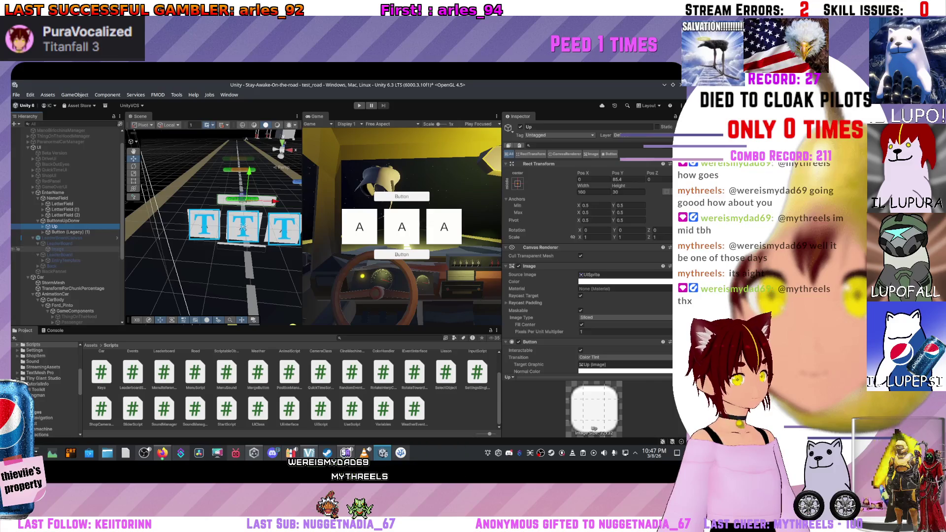
left_click(61, 232)
right_click(65, 232)
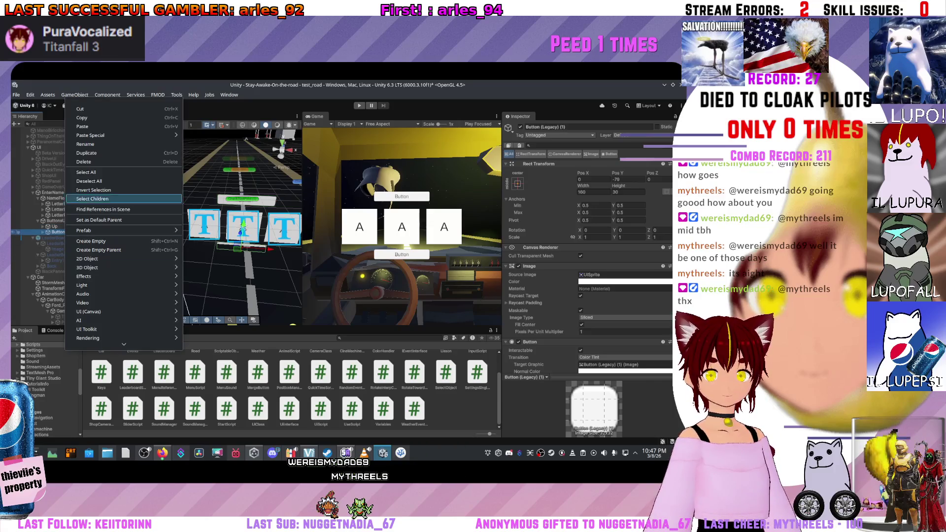
left_click(18, 181)
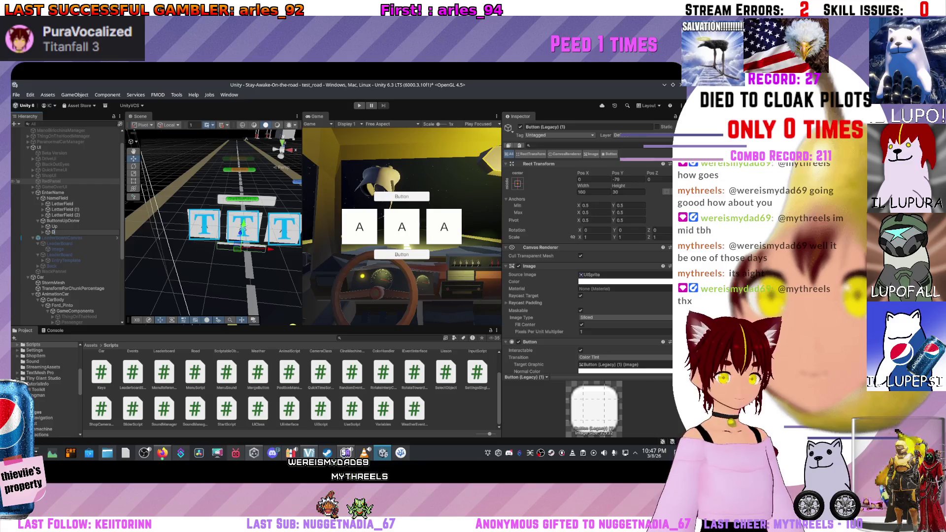
left_click(81, 231)
type("Dow")
key("Return")
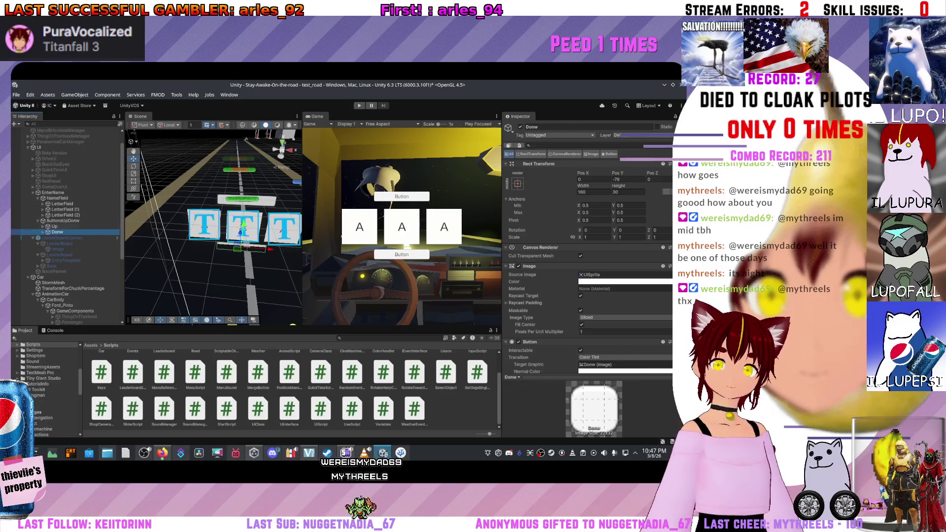
Step: Move the Up button to Pos Y 80
key("f")
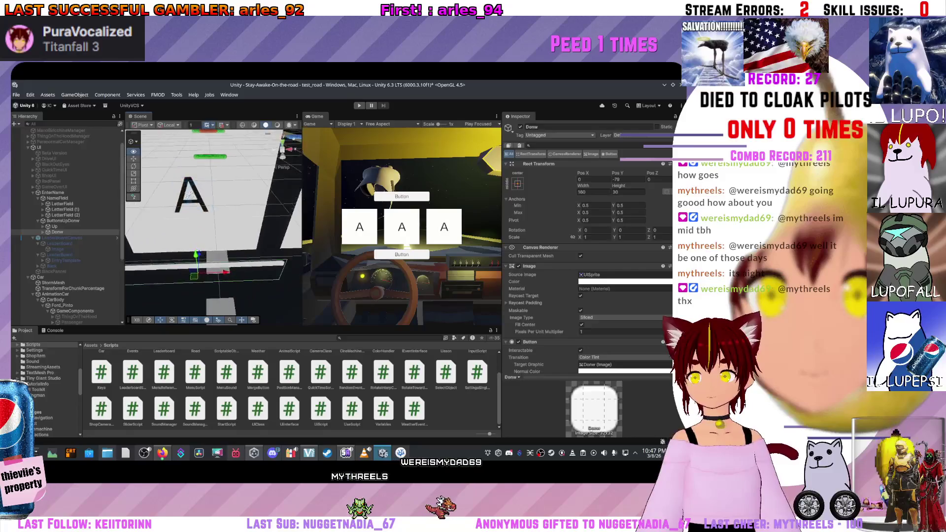
scroll(213, 227, "down", 3)
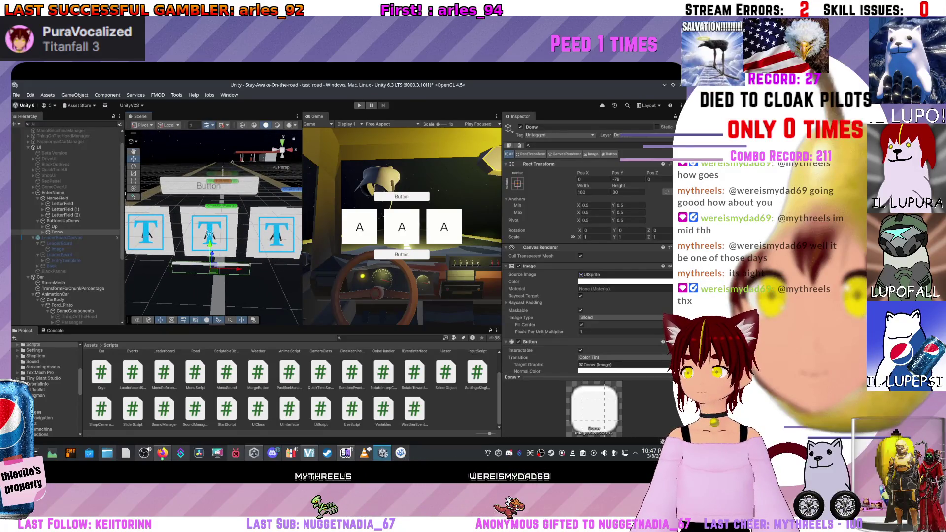
left_click(43, 226)
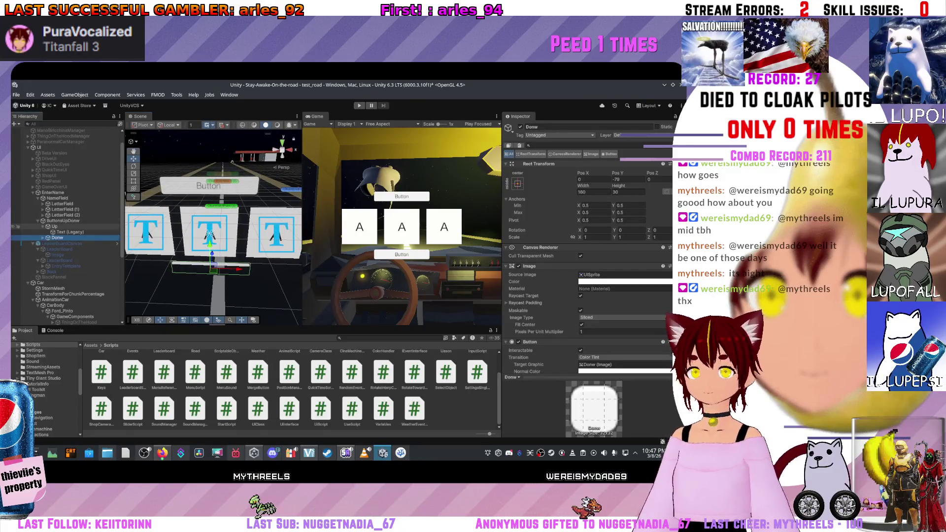
left_click(54, 226)
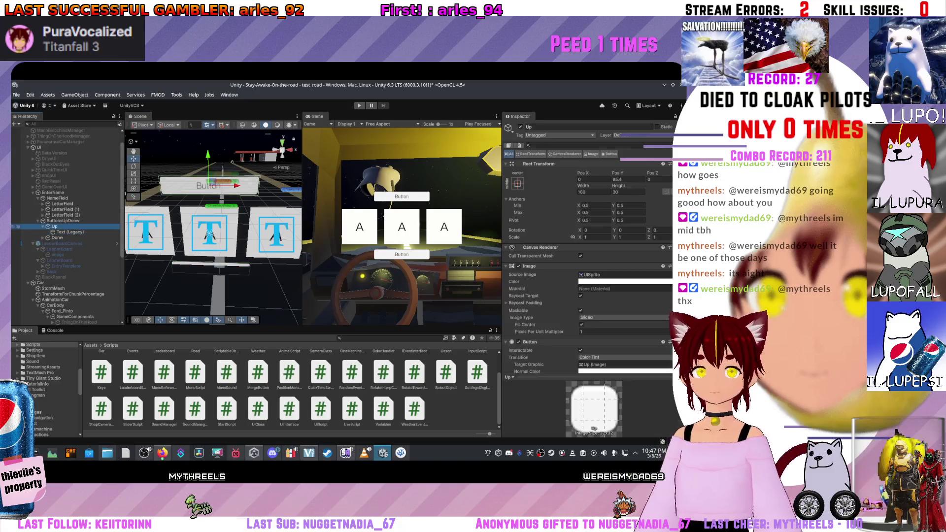
left_click_drag(208, 165, 208, 172)
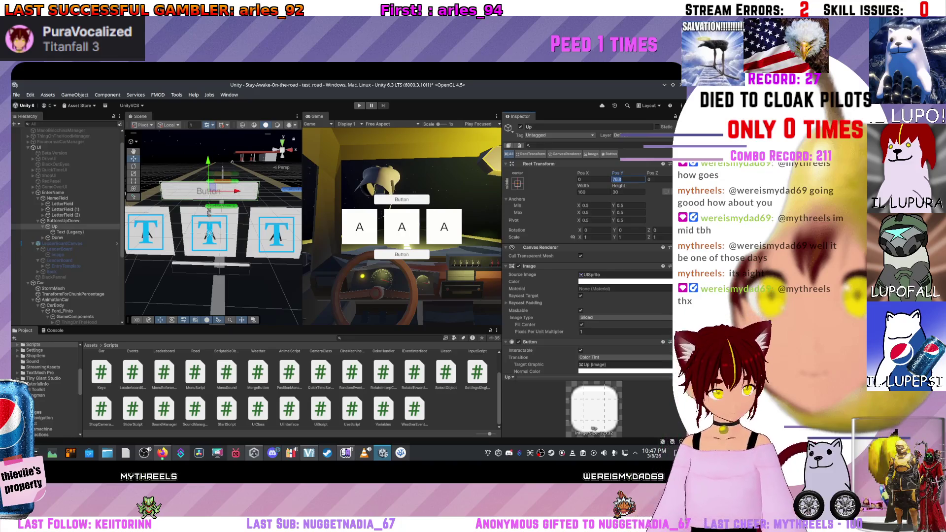
type("80")
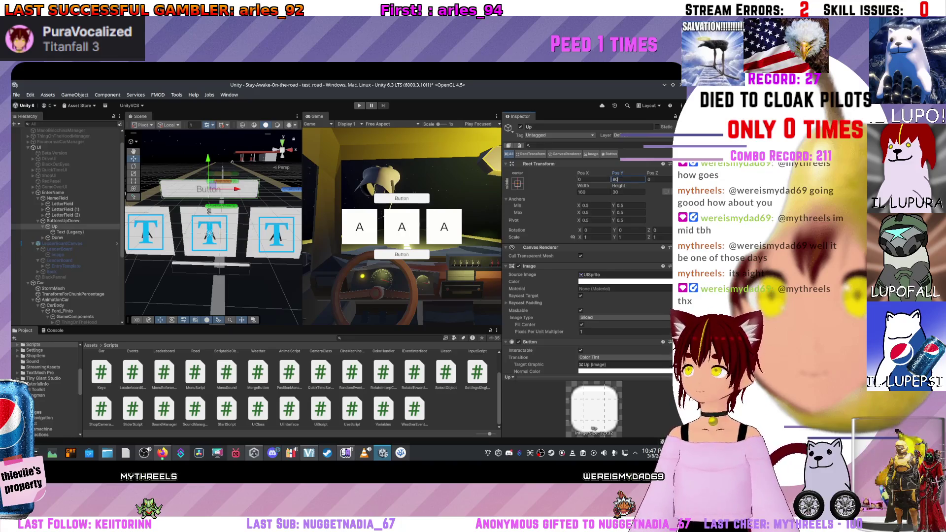
Step: Set the Donw button's Pos Y to -80 and narrow its width to about 71
left_click(57, 238)
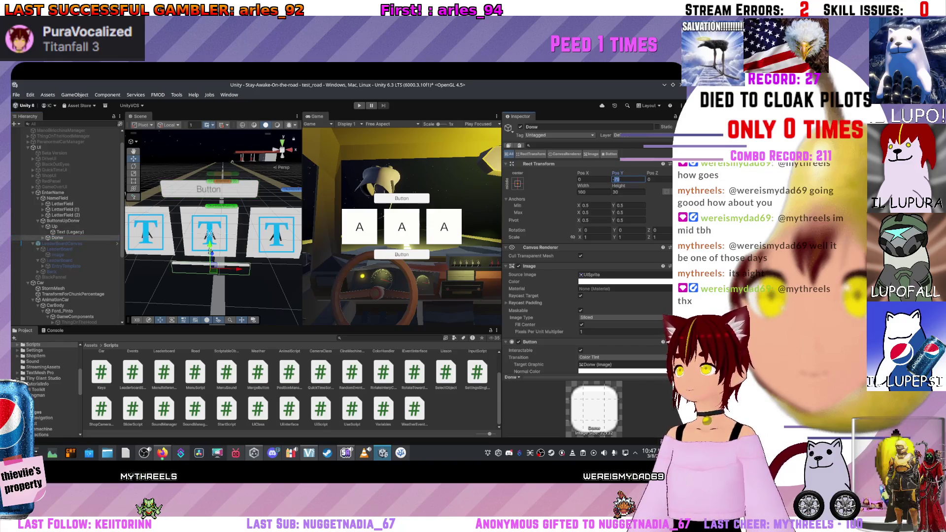
type("-80")
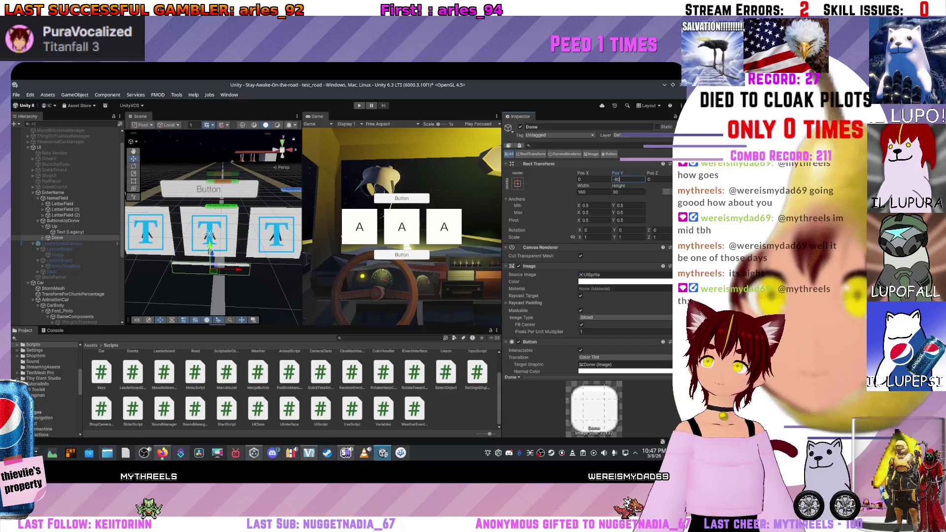
key("Return")
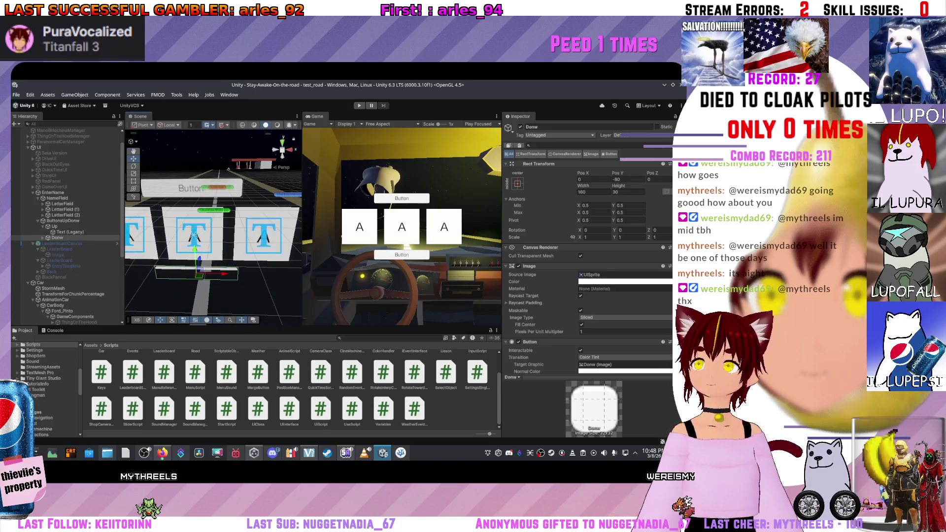
left_click_drag(301, 221, 294, 222)
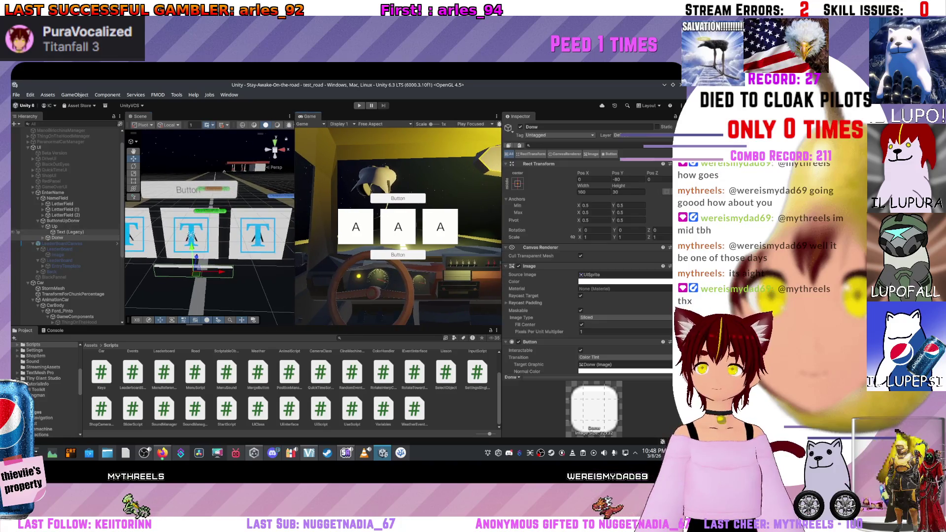
left_click_drag(583, 185, 555, 185)
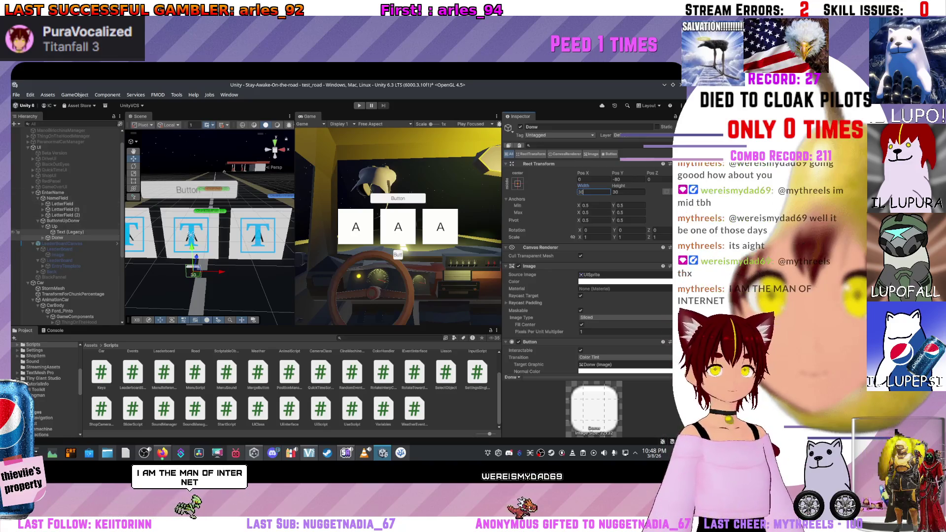
left_click(54, 226)
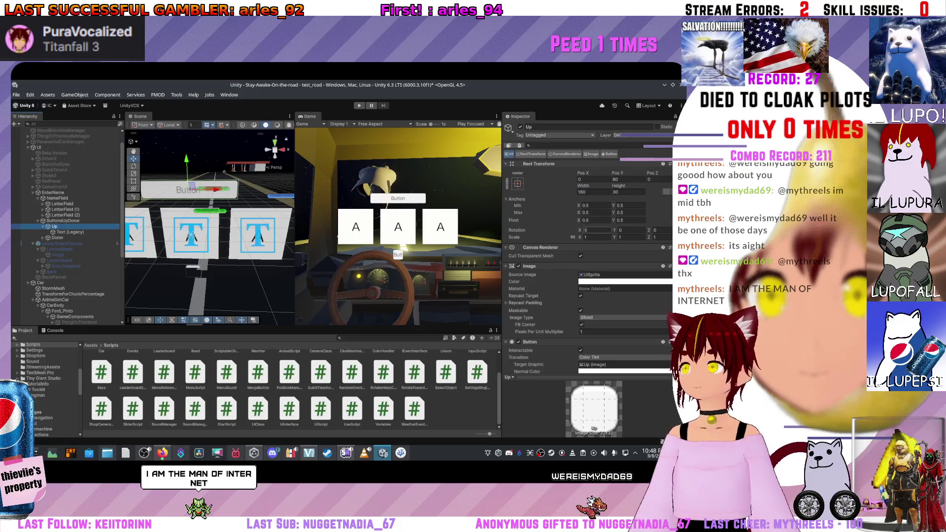
Step: Set the Up button's width to 30, then orbit the scene toward the yellow car
left_click(593, 191)
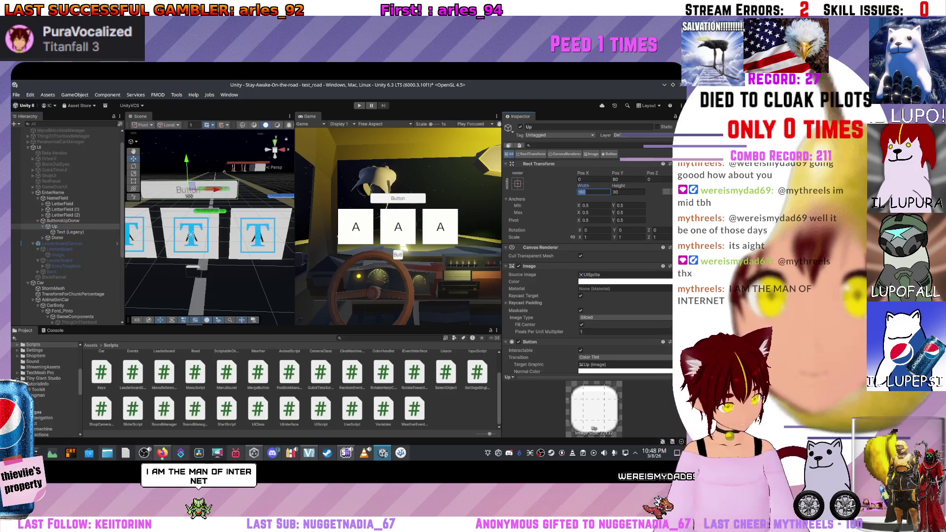
type("30")
left_click_drag(211, 231, 160, 224)
scroll(406, 200, "up", 4)
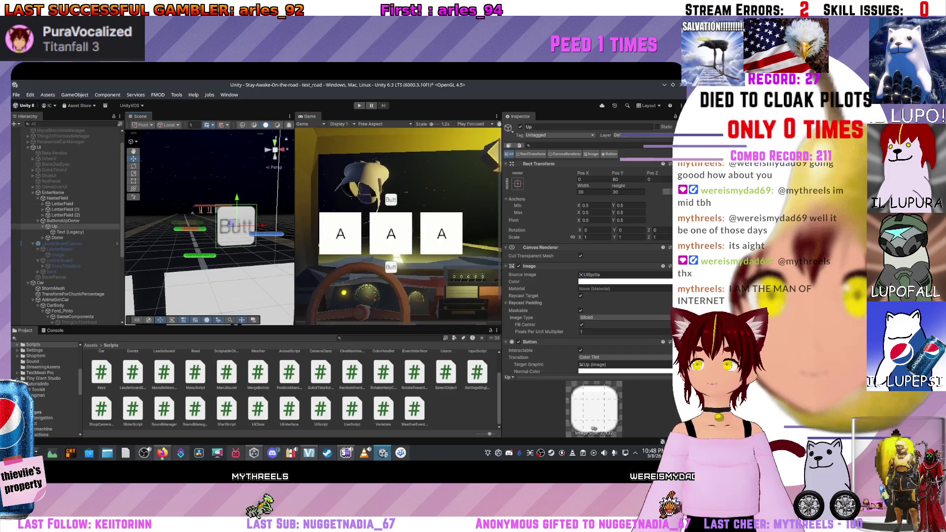
scroll(398, 225, "down", 4)
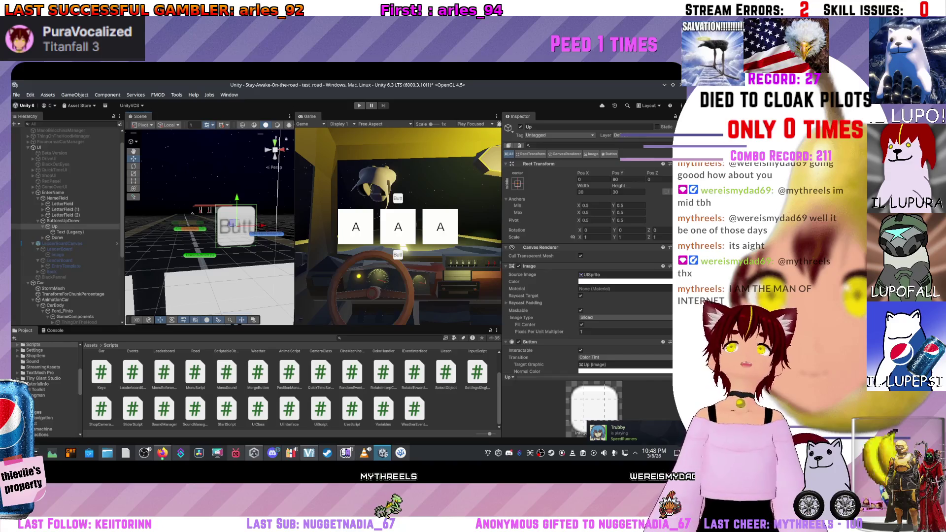
mouse_move(207, 222)
left_mouse_down()
mouse_move(178, 225)
mouse_move(202, 217)
mouse_move(202, 237)
left_mouse_up()
scroll(18, 218, "down", 3)
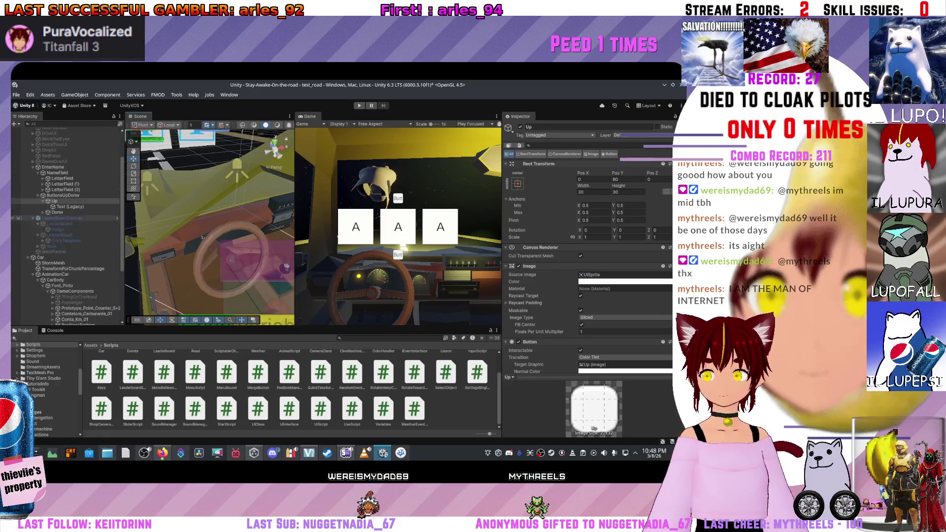
Step: Change the Up button's Text (Legacy) label from 'Button' to '↑', then switch to Firefox's Unity Manual
scroll(64, 221, "up", 3)
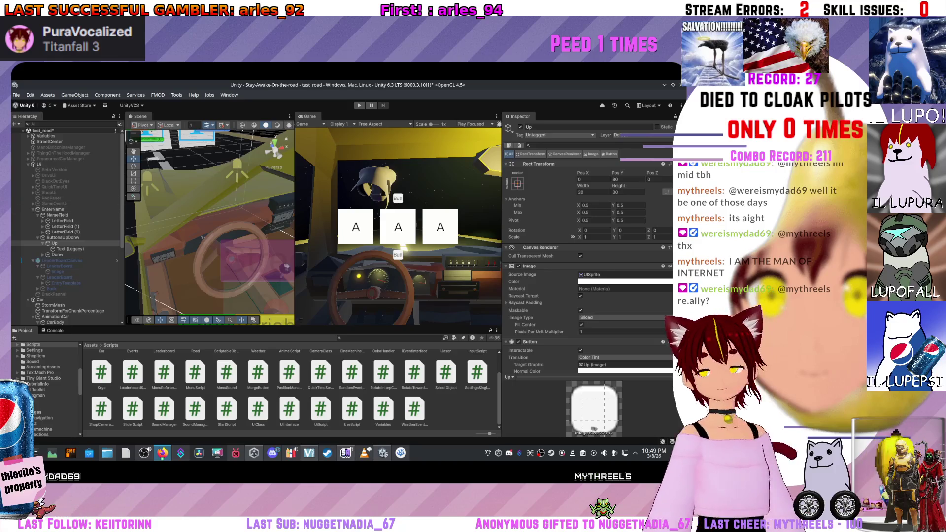
scroll(586, 246, "down", 5)
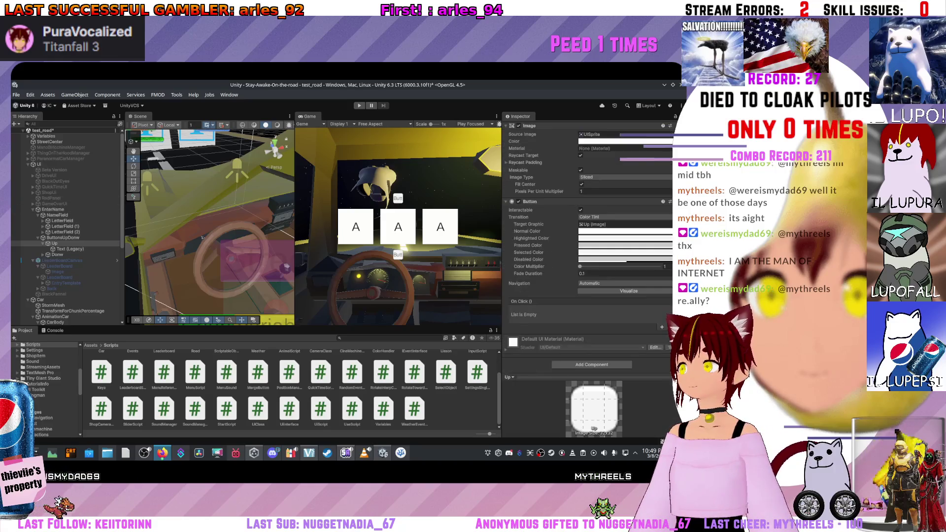
scroll(586, 246, "up", 5)
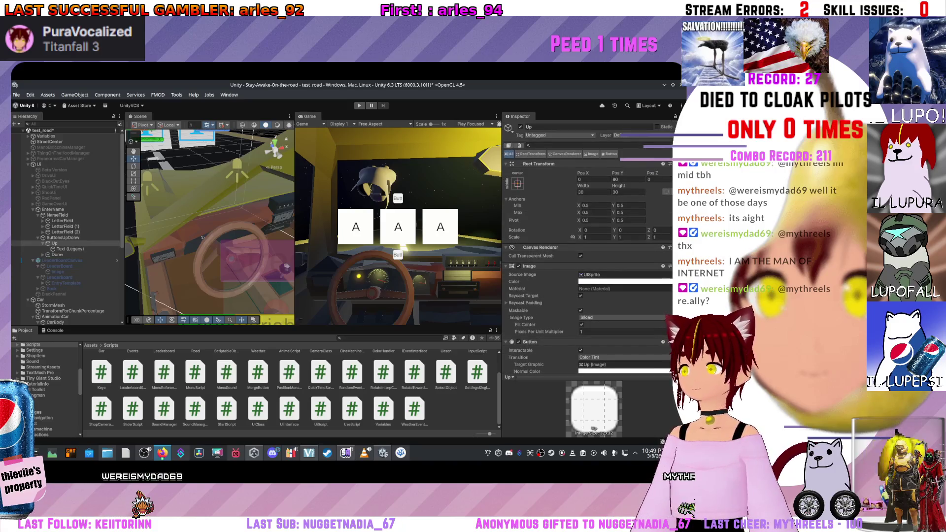
left_click(69, 249)
double_click(516, 281)
type("↑")
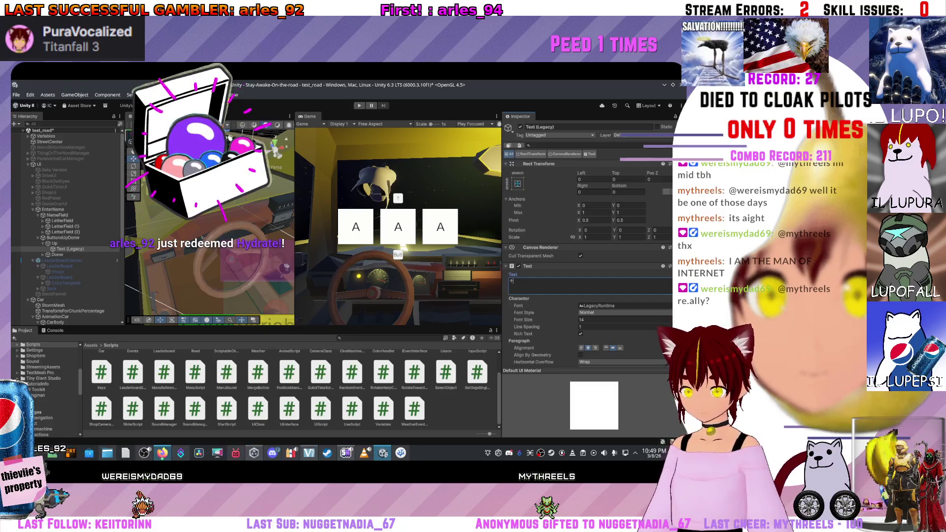
key("alt+Tab")
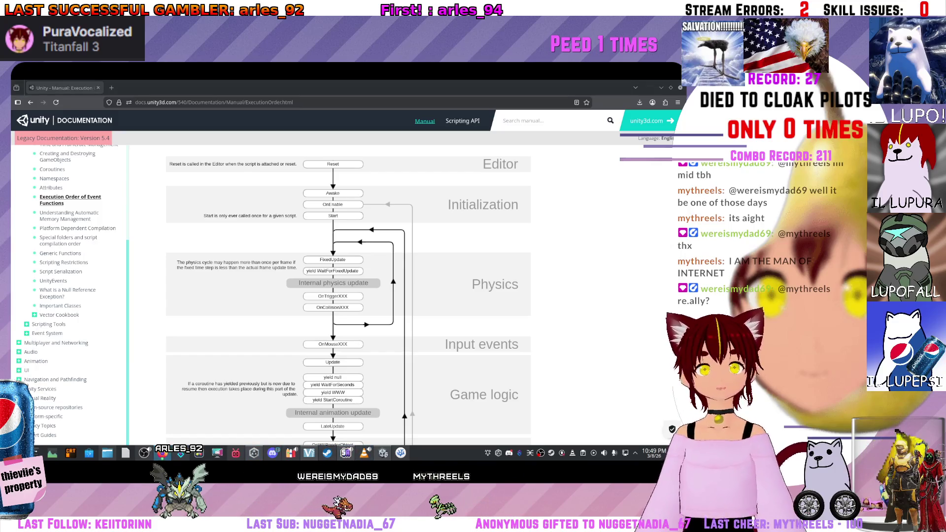
Step: Switch from the Firefox execution-order page back to the Unity Editor window
key("alt+Tab")
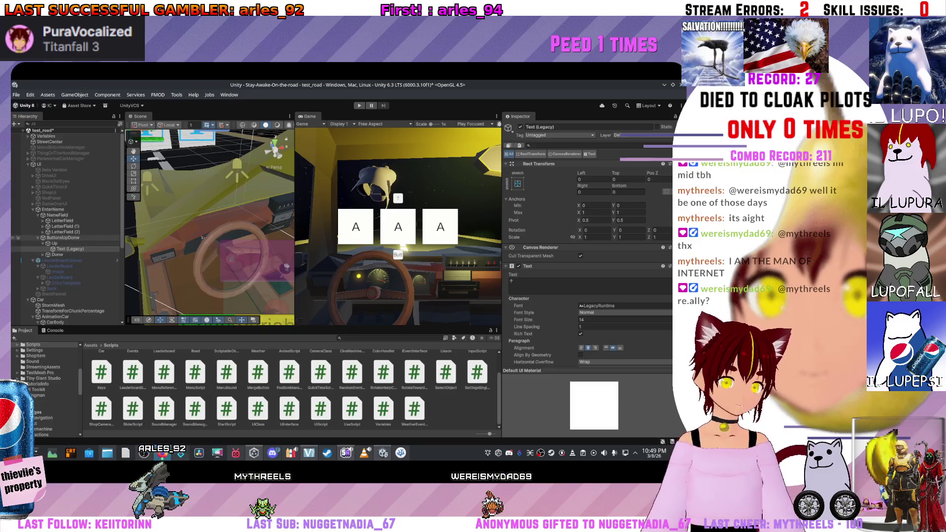
Step: Select both Up and Donw in the Hierarchy and delete them from the context menu
left_click(54, 243, "ctrl")
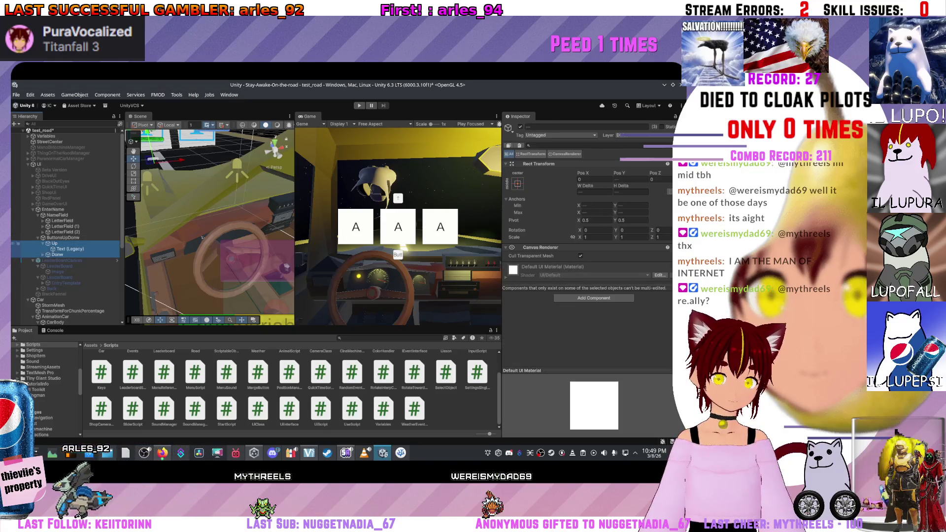
right_click(65, 243)
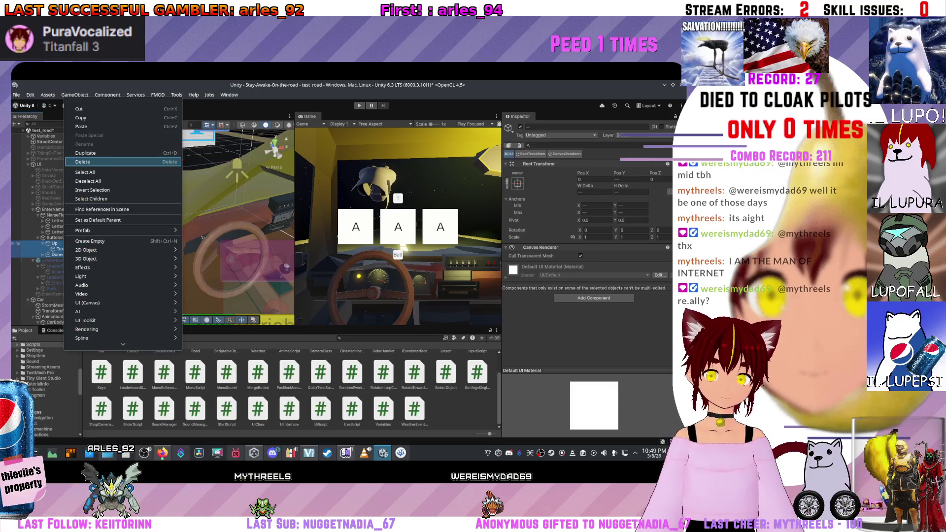
left_click(99, 162)
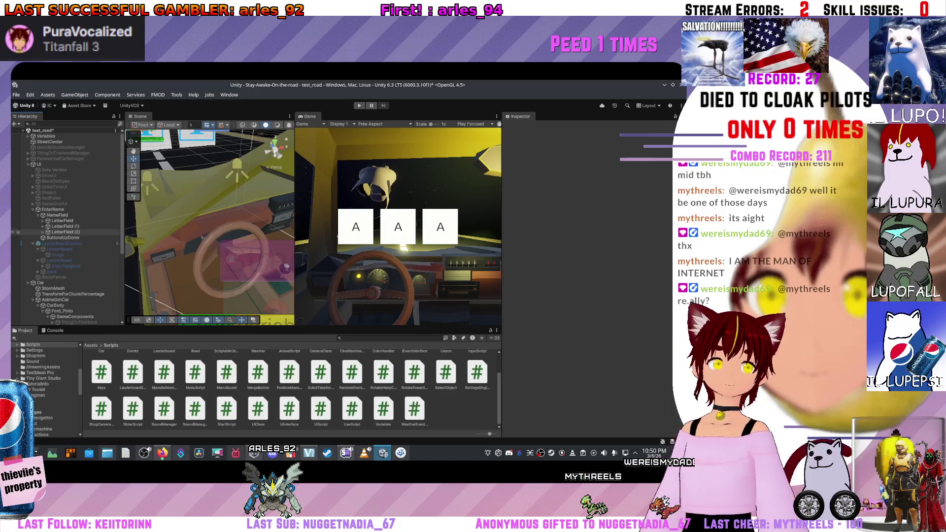
Step: Right-click ButtonsUpDonw and browse its create submenus such as 3D Object and Light
left_click(62, 237)
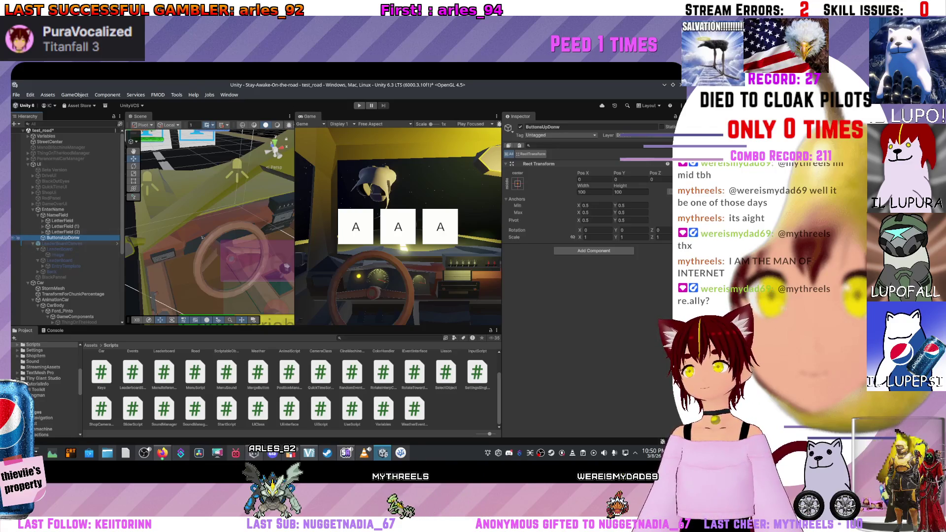
right_click(48, 238)
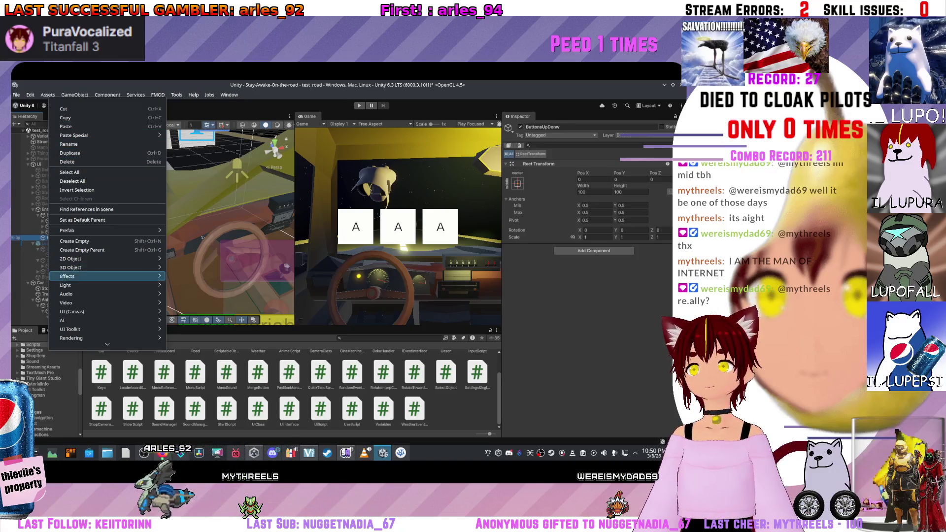
mouse_move(70, 267)
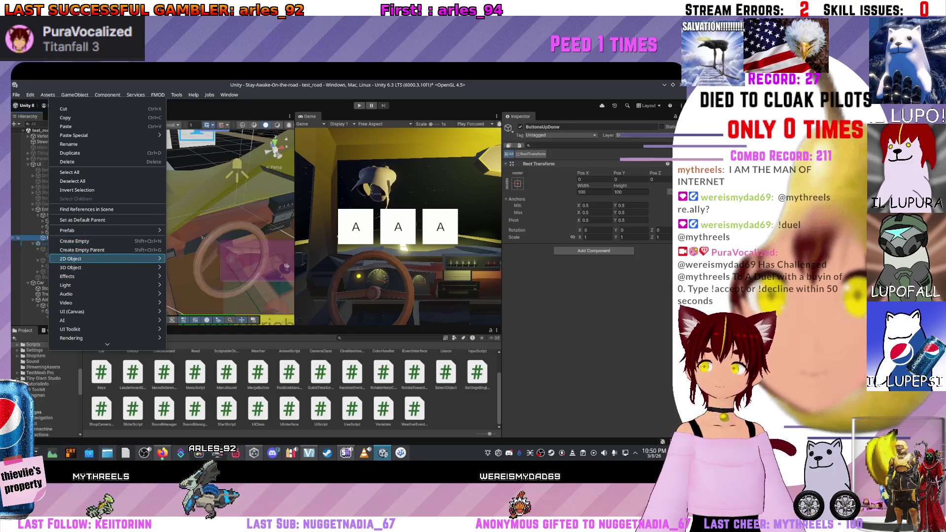
mouse_move(148, 267)
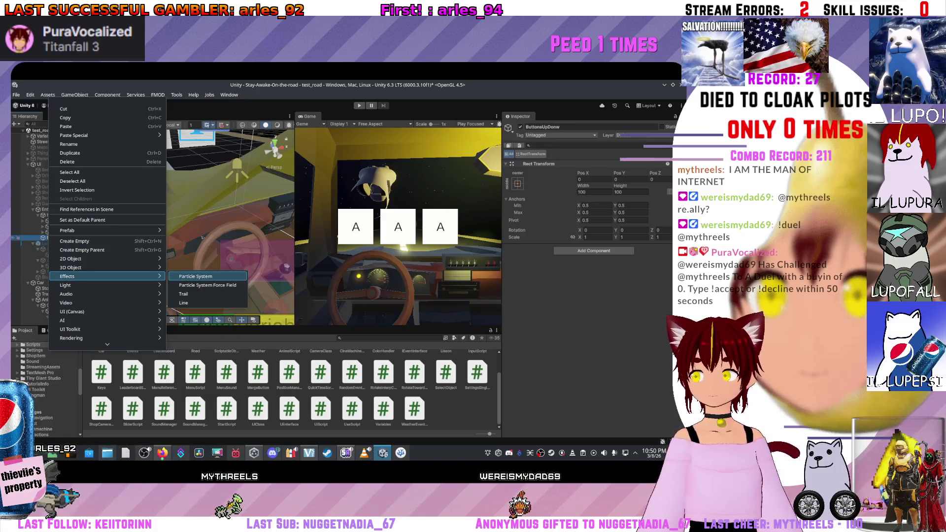
mouse_move(143, 285)
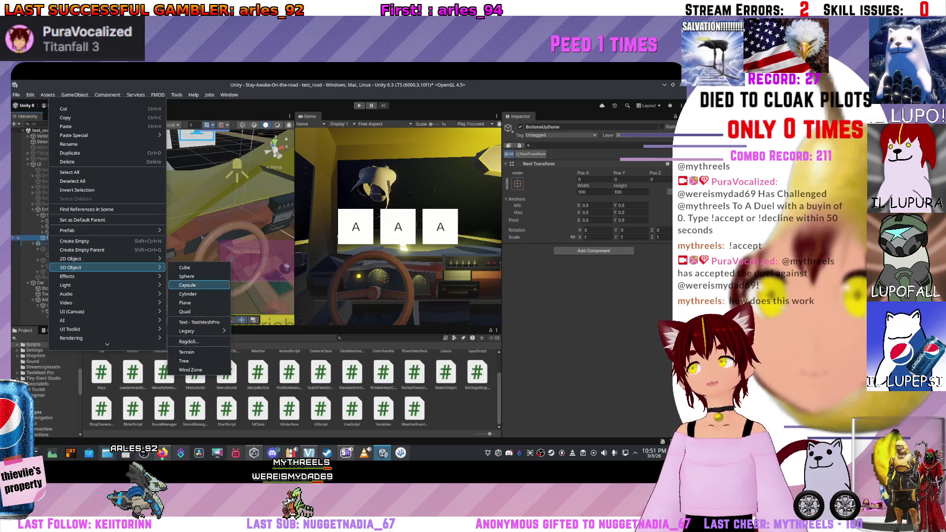
mouse_move(98, 259)
mouse_move(99, 285)
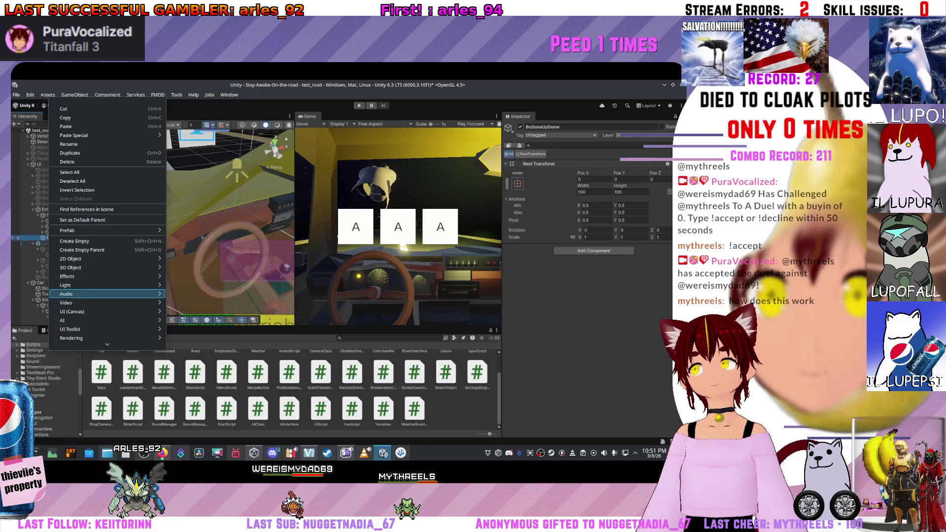
mouse_move(99, 320)
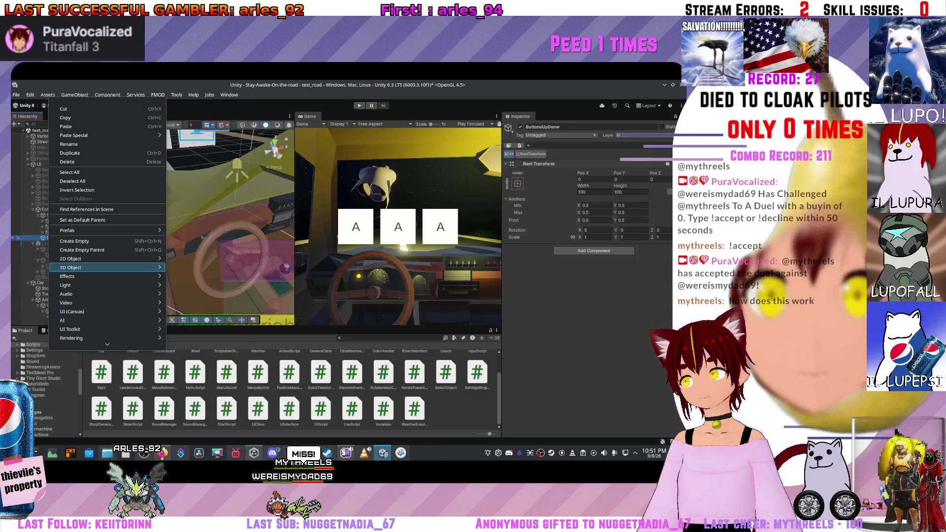
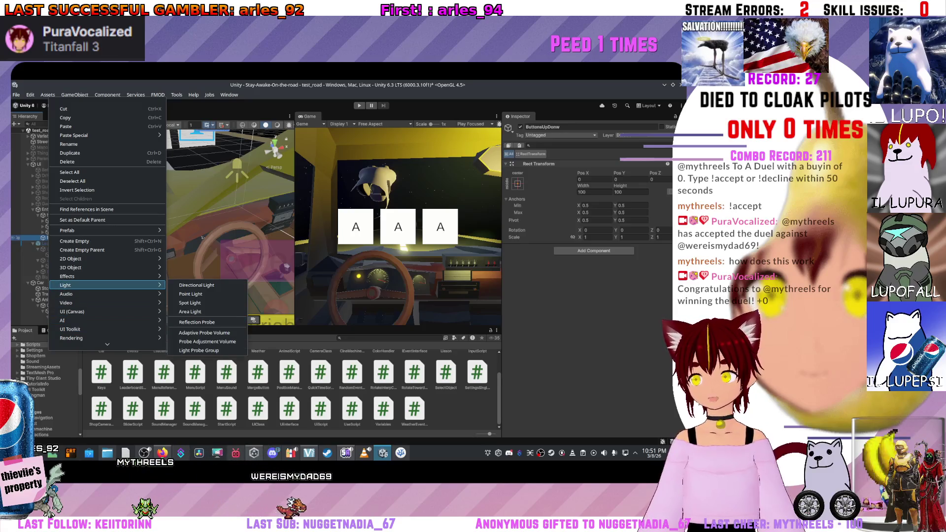
Step: Add a UI Image under ButtonsUpDonw and select the new Image child
scroll(99, 339, "down", 1)
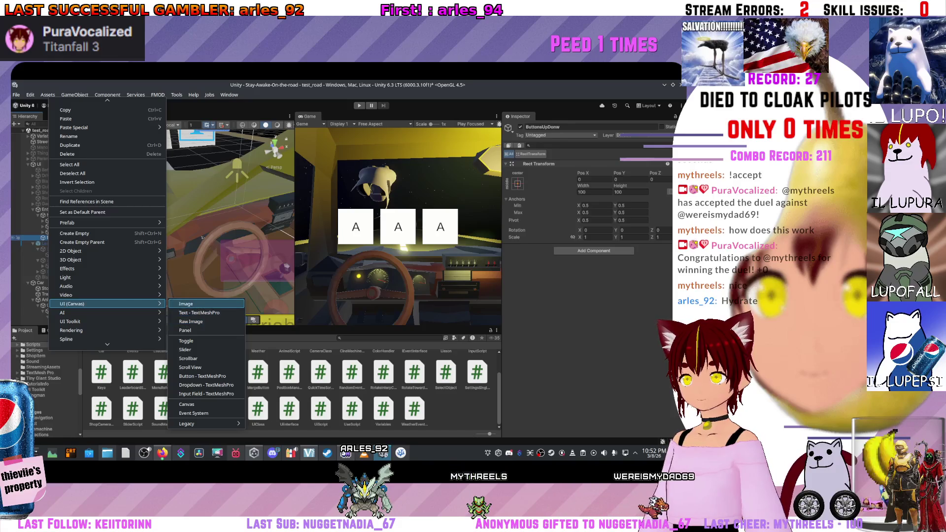
left_click(186, 303)
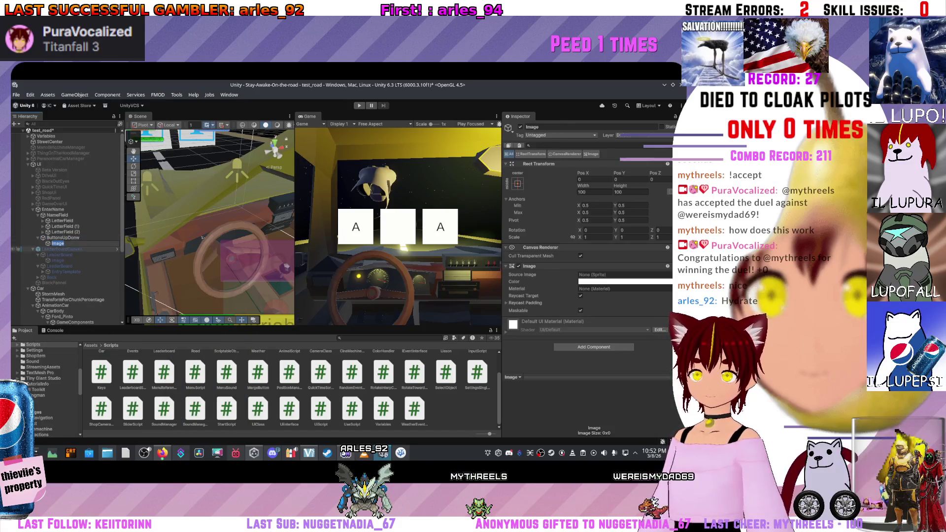
left_click(30, 237)
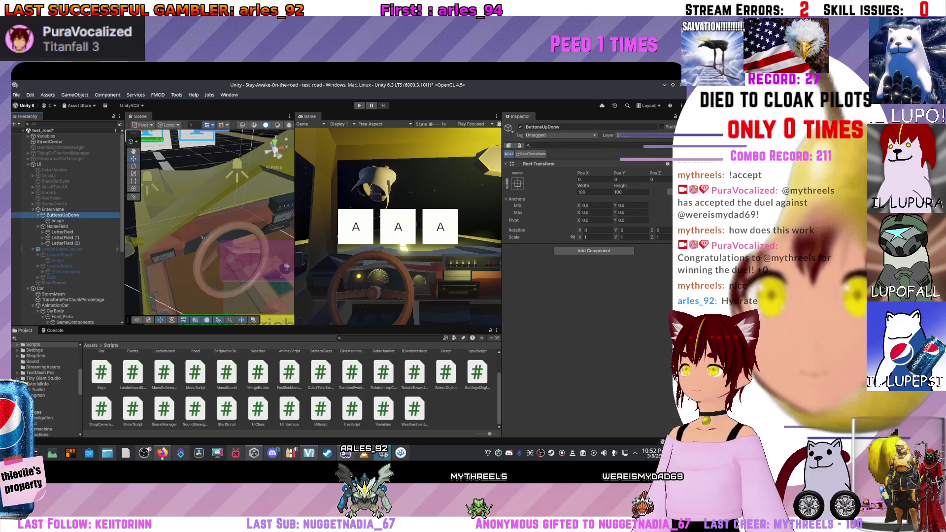
key("Down")
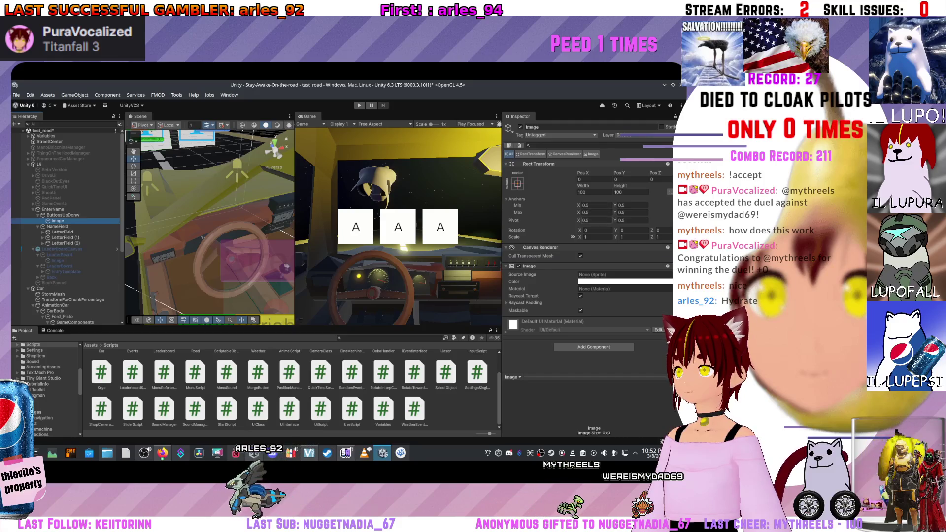
Step: Size the new Image to 120 by 120 and set its colour to black
left_click(594, 192)
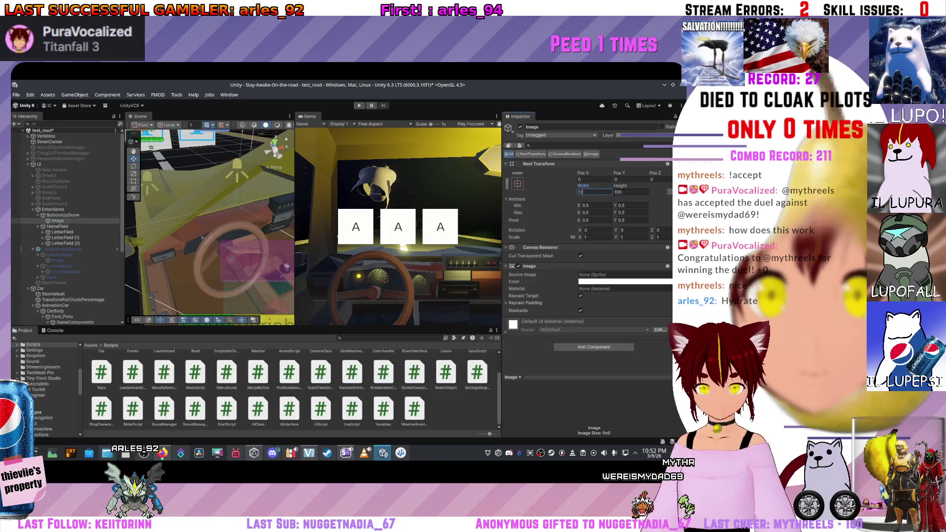
type("120")
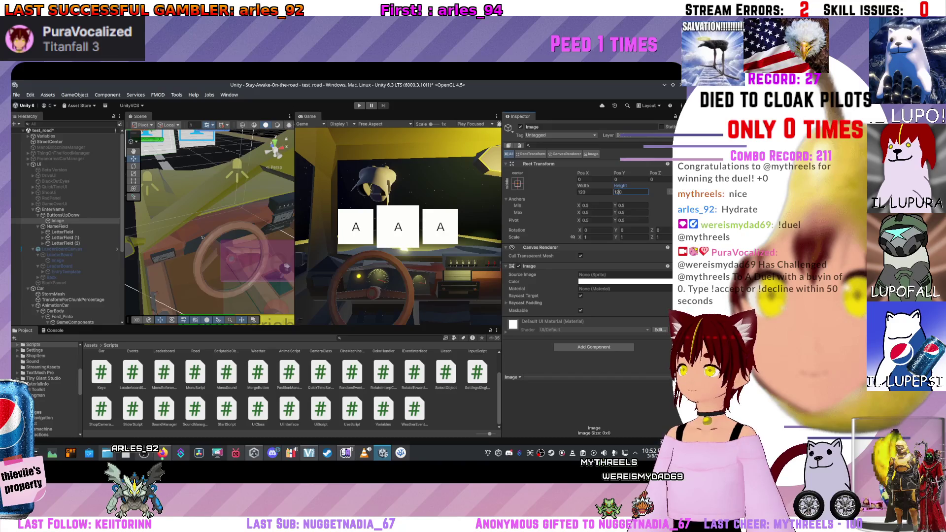
left_click(624, 281)
left_click(658, 253)
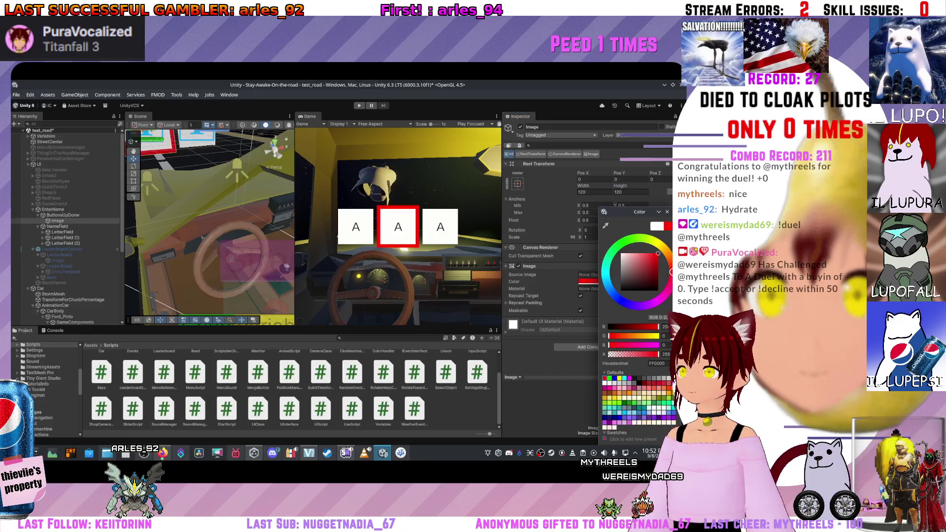
mouse_move(647, 253)
left_mouse_down()
mouse_move(658, 279)
mouse_move(663, 247)
mouse_move(641, 236)
mouse_move(618, 245)
mouse_move(625, 302)
left_mouse_up()
key("Escape")
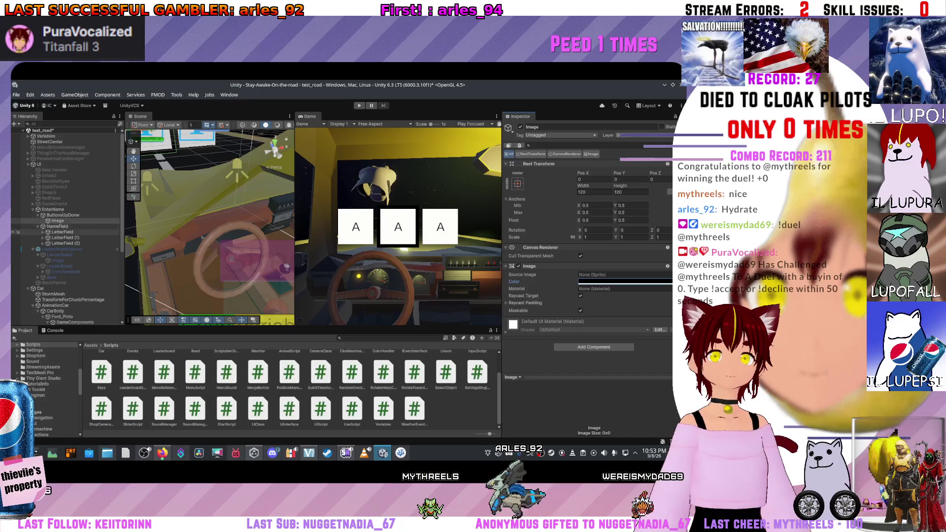
left_click(62, 232)
Step: Frame the first LetterField in the Scene and orbit the view to face the letters
right_click(269, 165)
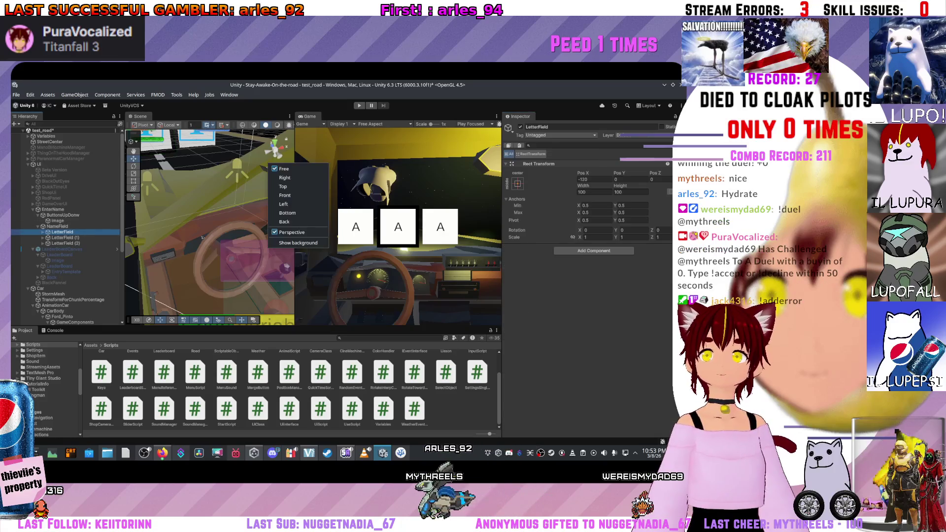
key("f")
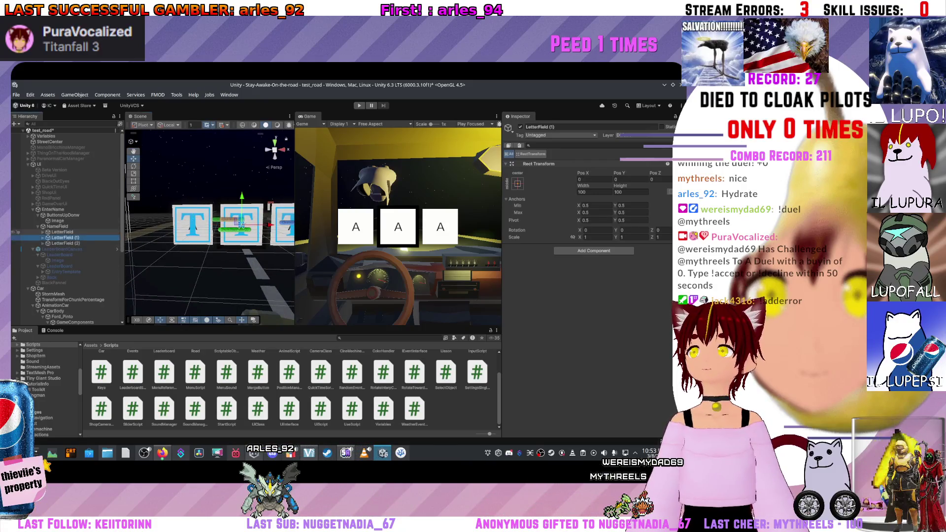
left_click(55, 237)
left_click(57, 226)
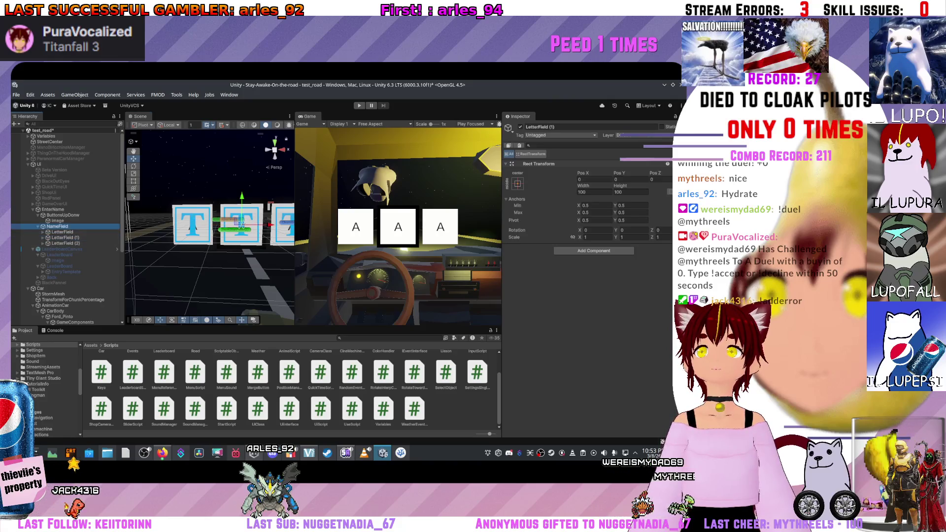
left_click(62, 232)
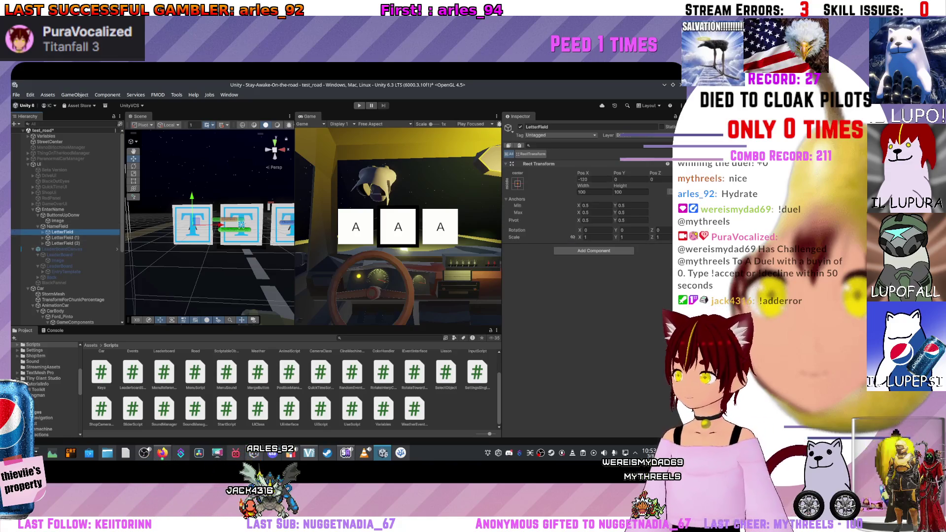
left_click_drag(222, 266, 211, 266)
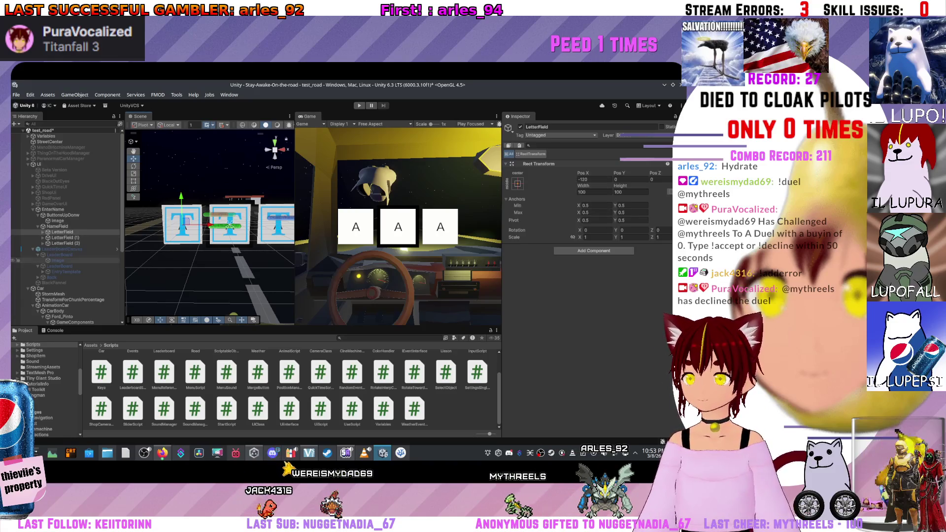
Step: Frame LetterField (2), undo its accidental move, and select EnterName
left_click(62, 237)
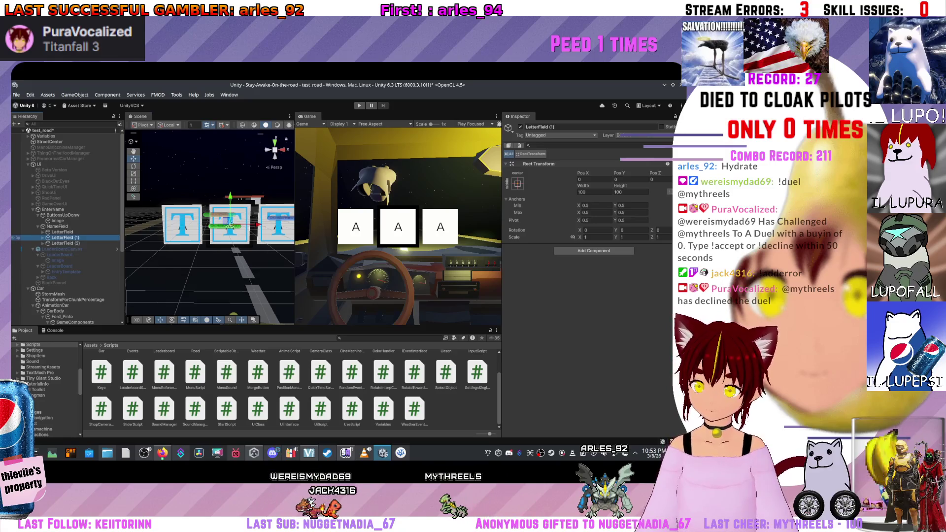
left_click(62, 243)
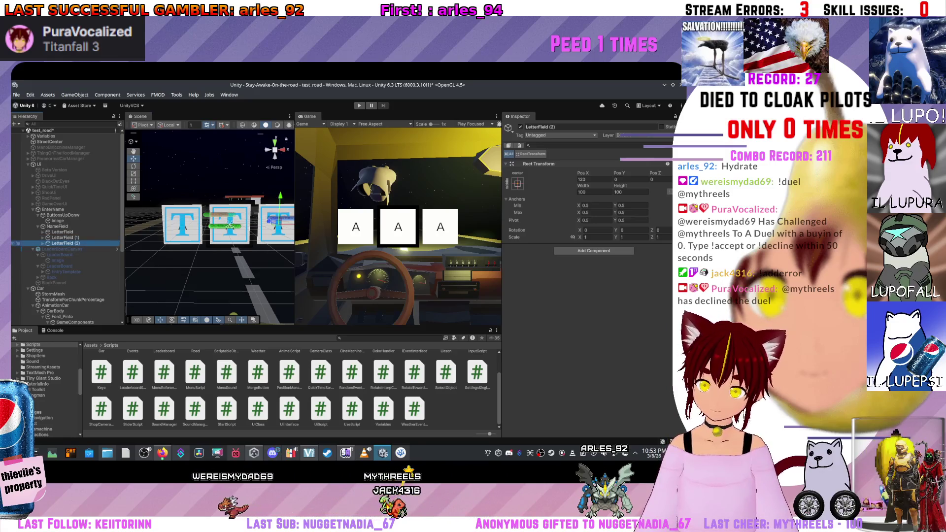
key("f")
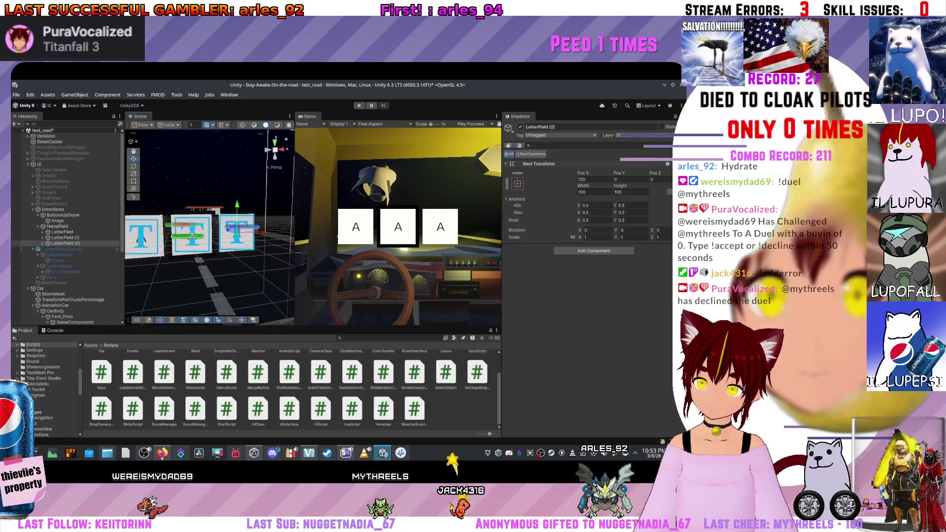
mouse_move(224, 234)
left_mouse_down()
mouse_move(191, 233)
mouse_move(242, 233)
left_mouse_up()
key("ctrl+z")
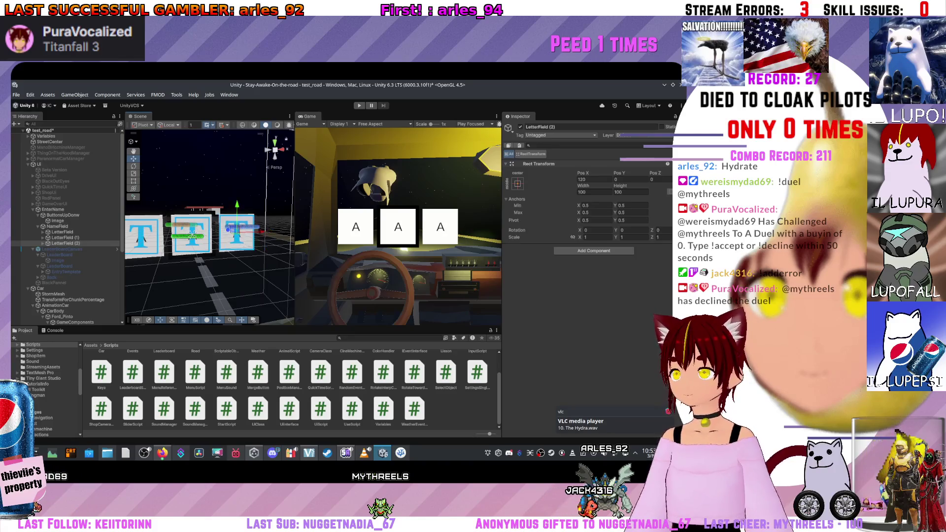
left_click(62, 232)
left_click(57, 226)
left_click(52, 210)
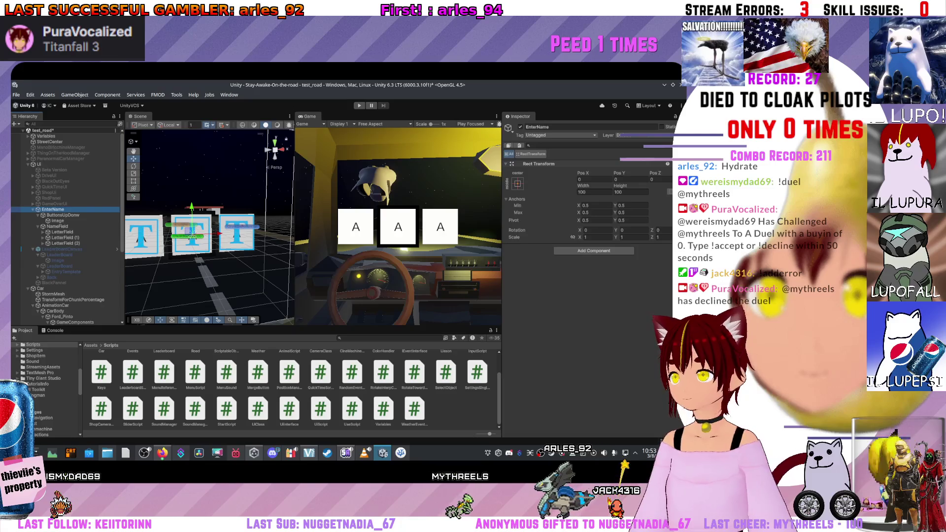
Step: Browse to Scripts/Leaderboard and review InsertScript alongside EnterName's components
scroll(290, 389, "up", 2)
double_click(227, 367)
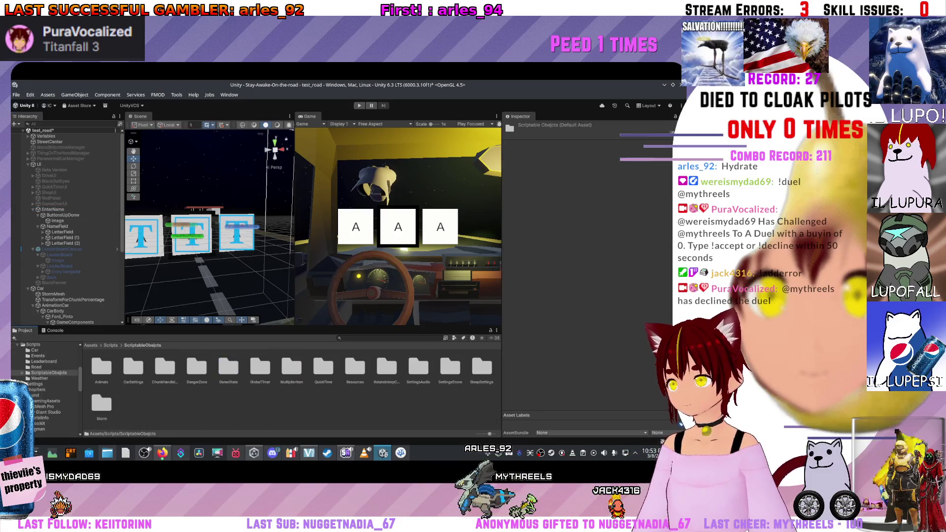
left_click(44, 361)
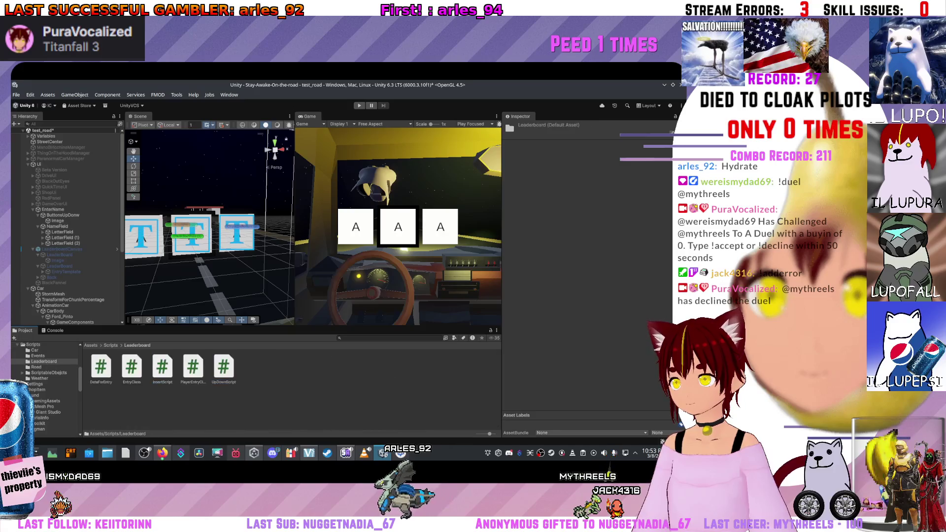
left_click(162, 367)
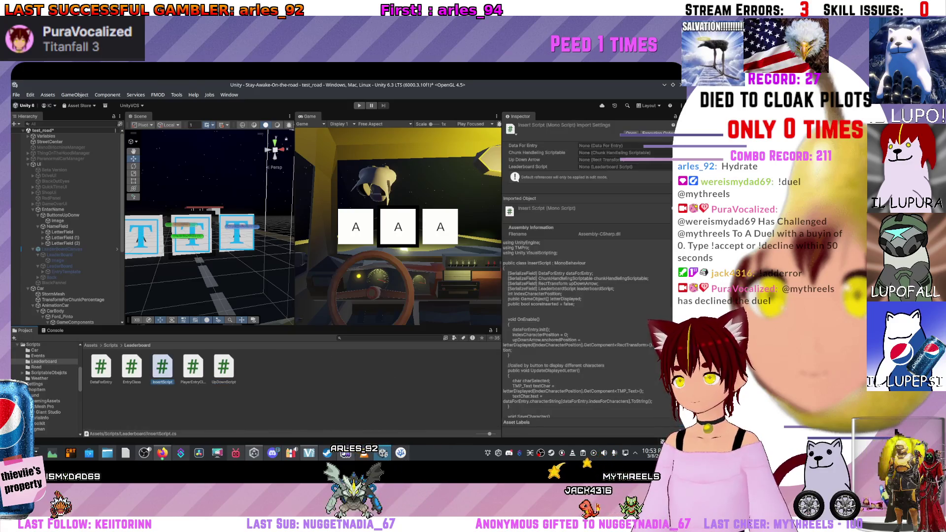
left_click(53, 209)
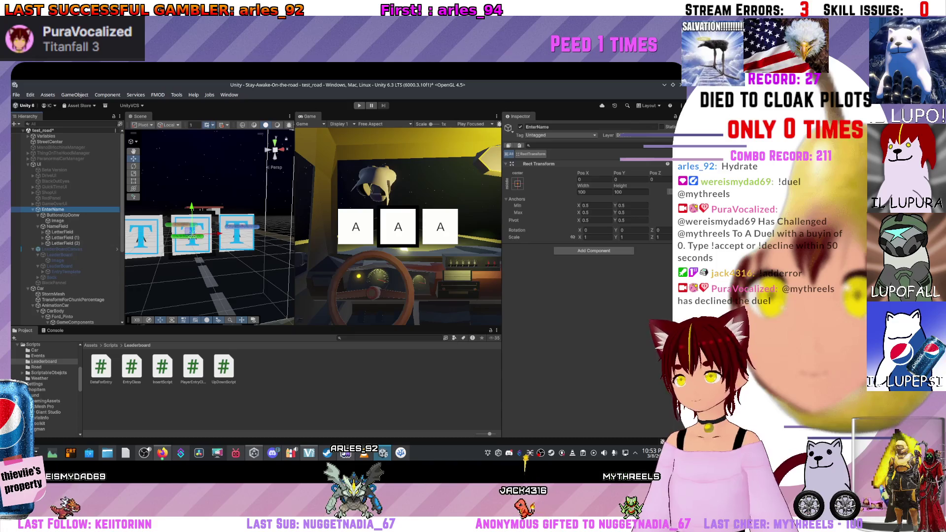
left_click(162, 367)
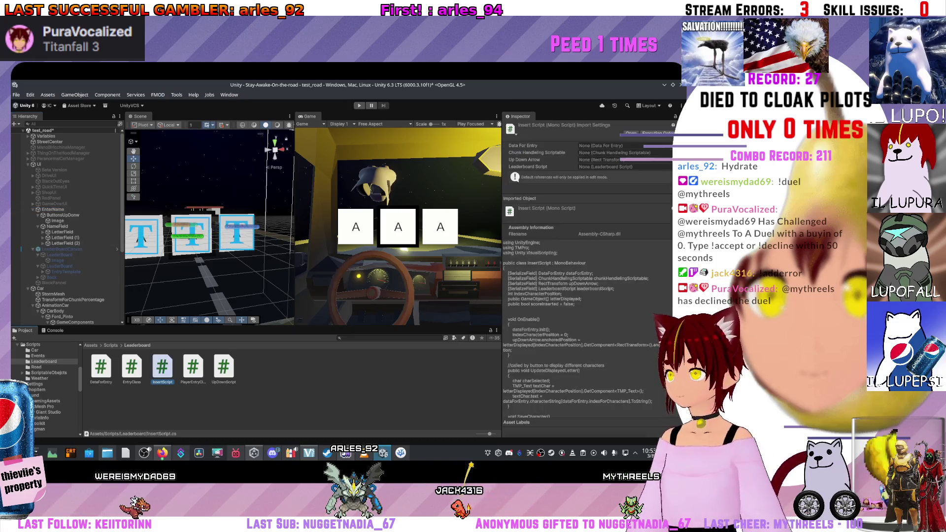
scroll(586, 296, "down", 3)
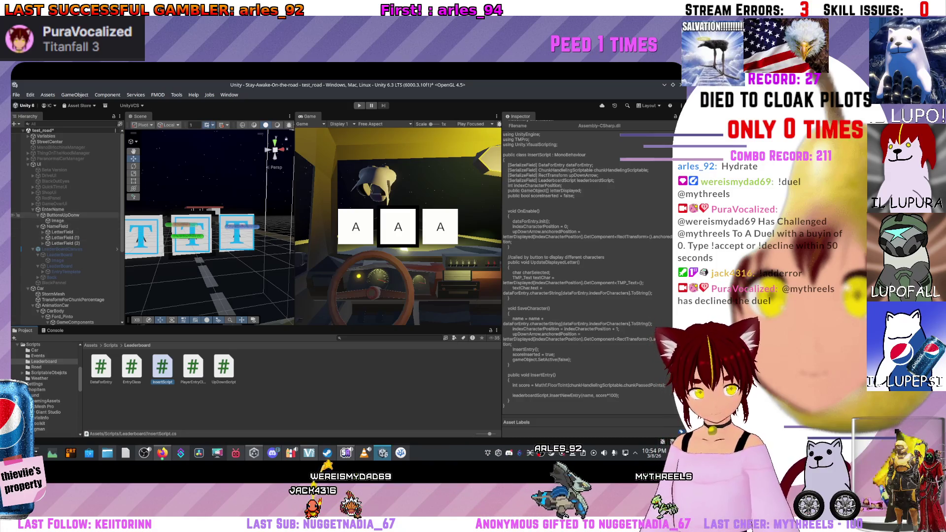
left_click(53, 209)
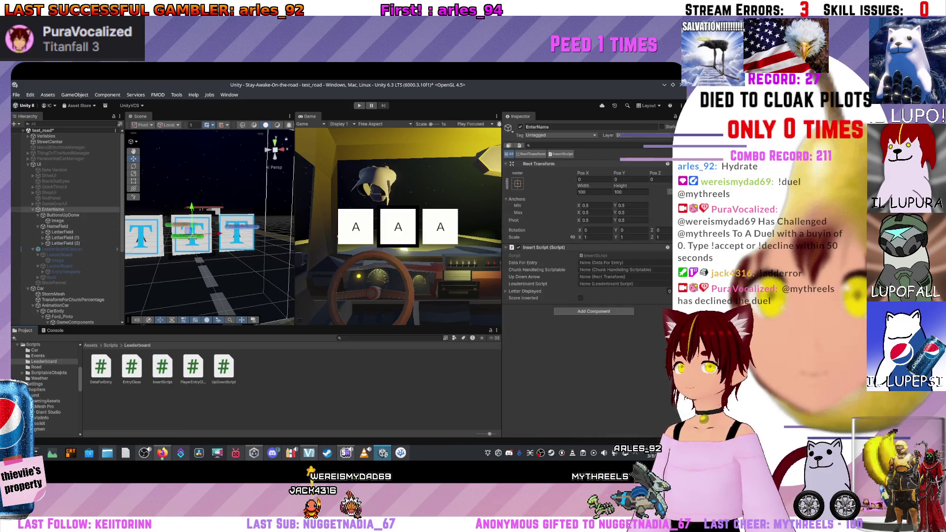
Step: Add Letter Displayed entries and assign LetterField and LetterField (1) to them
left_click(524, 291)
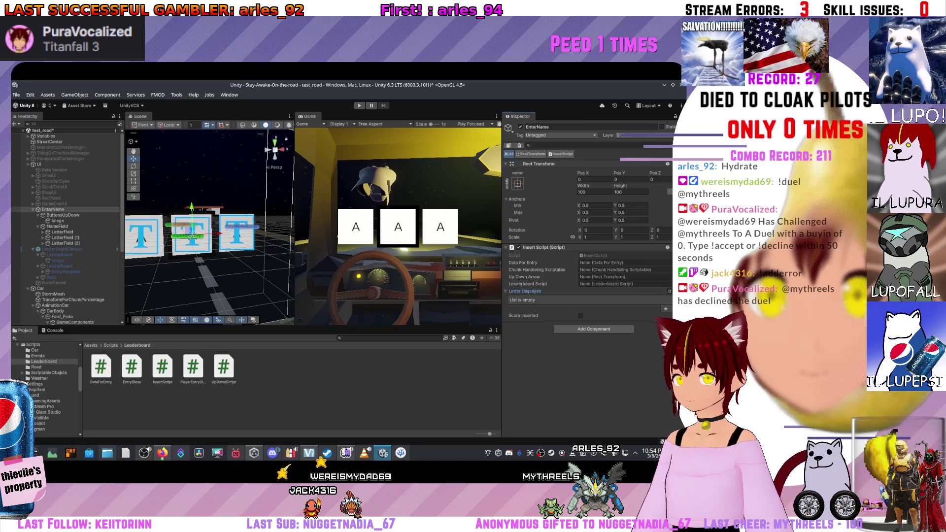
left_click(666, 309)
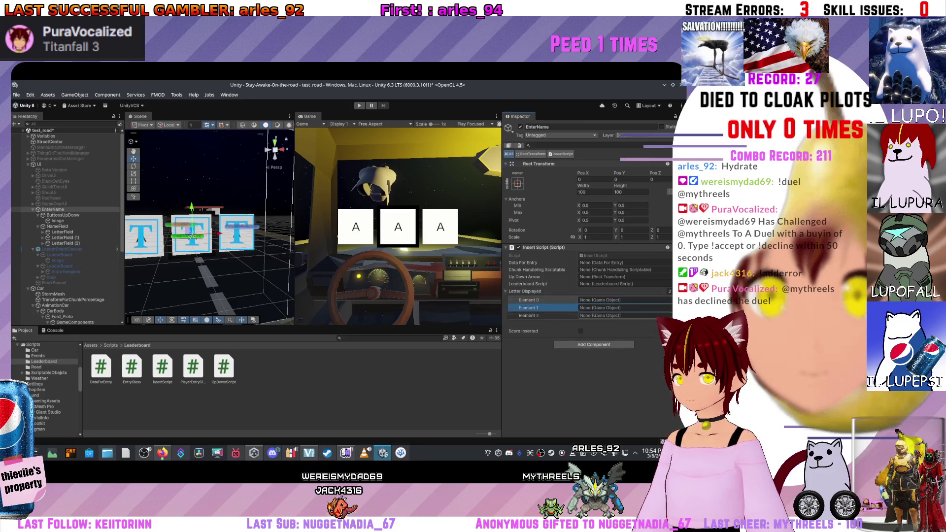
left_click(665, 317)
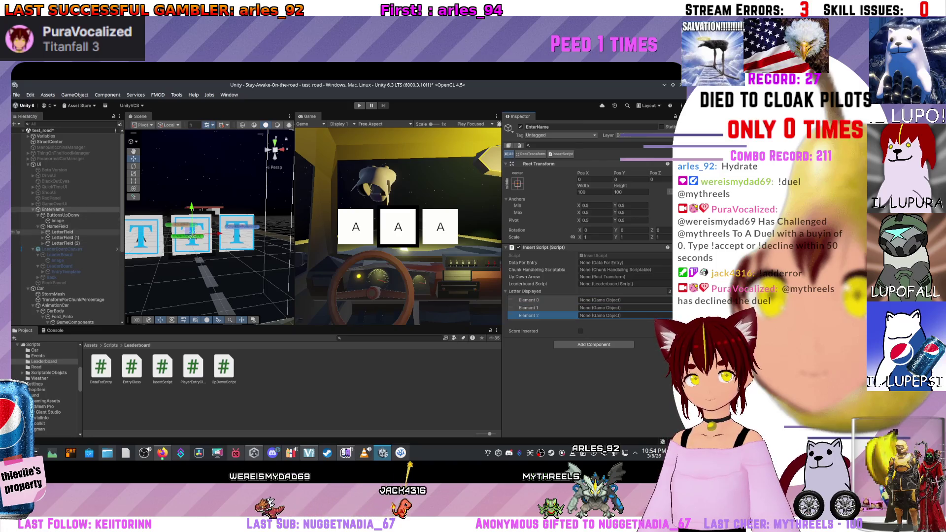
left_click_drag(62, 232, 623, 300)
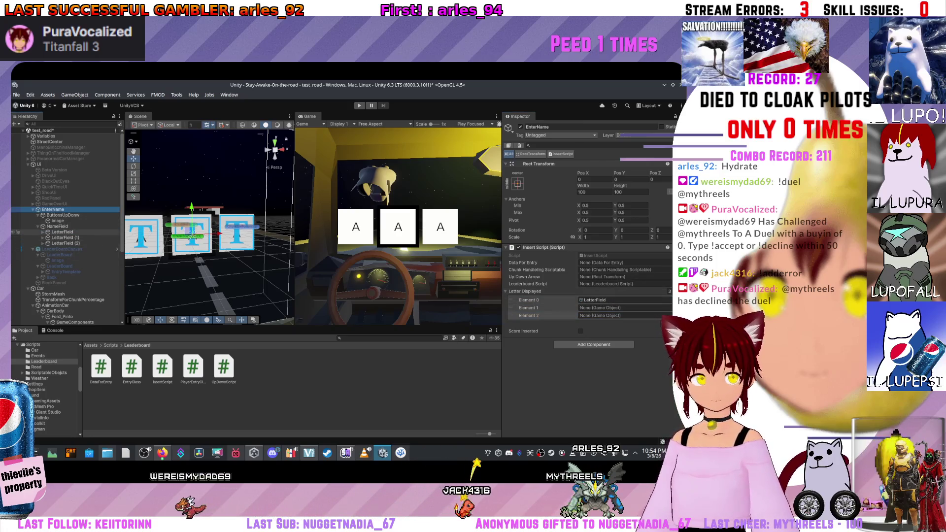
left_click_drag(63, 238, 608, 309)
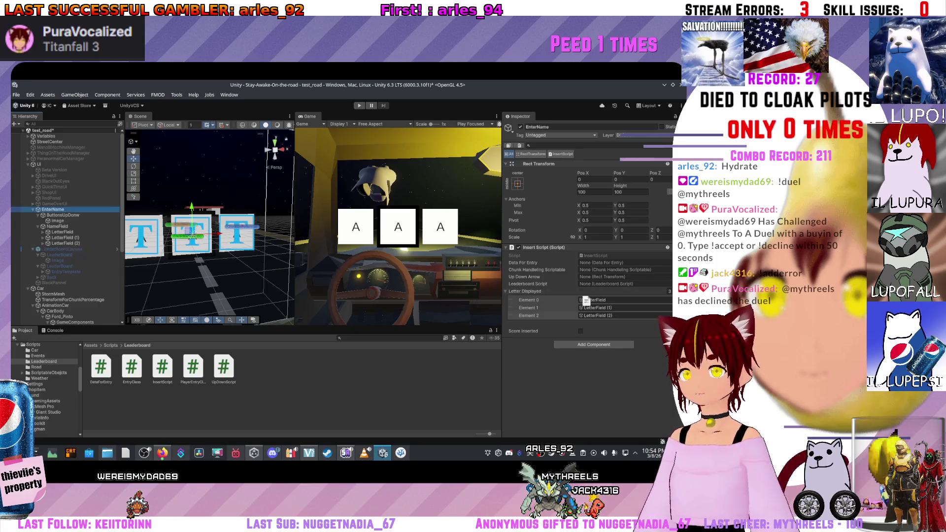
Step: Link the LeaderBoard object and the ButtonsUpDonw arrow transform to the Insert Script
left_click_drag(556, 303, 602, 284)
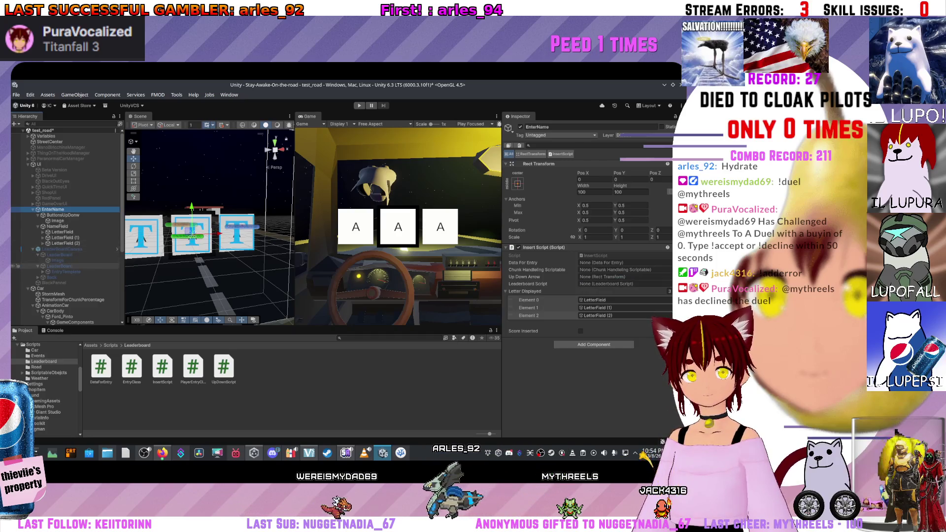
mouse_move(52, 209)
left_mouse_down()
mouse_move(565, 299)
mouse_move(616, 284)
left_mouse_up()
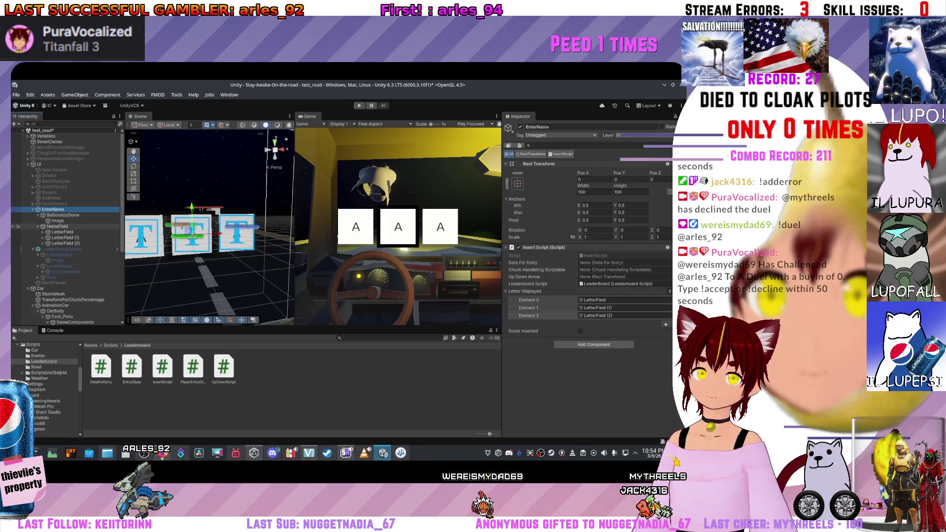
left_click_drag(605, 285, 605, 277)
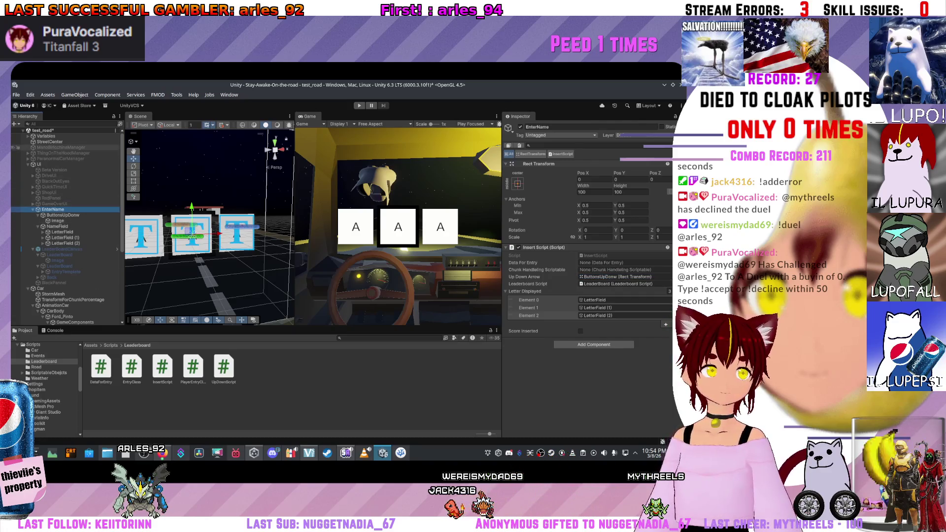
Step: Assign the ChunkHandlingScriptable asset from ScriptableObjects/ChunkHandleling to EnterName's Insert Script
left_click(111, 345)
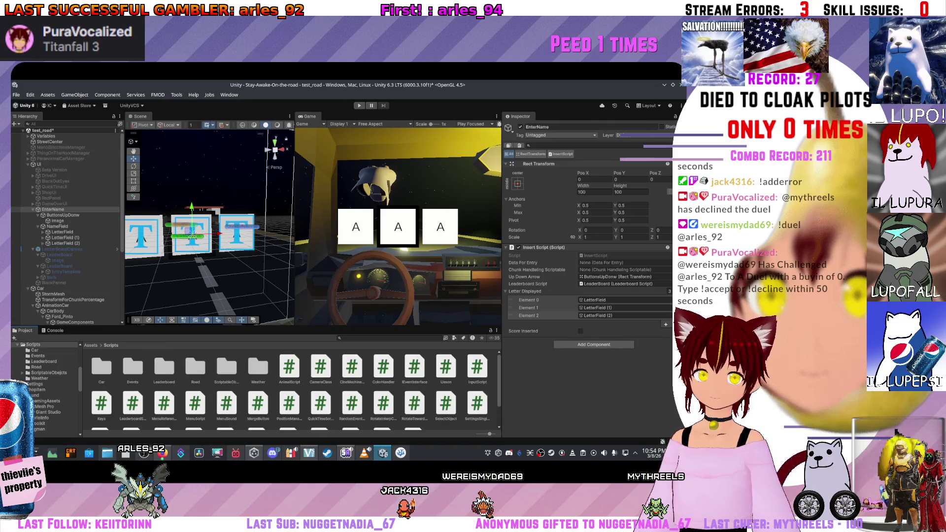
double_click(226, 367)
double_click(165, 367)
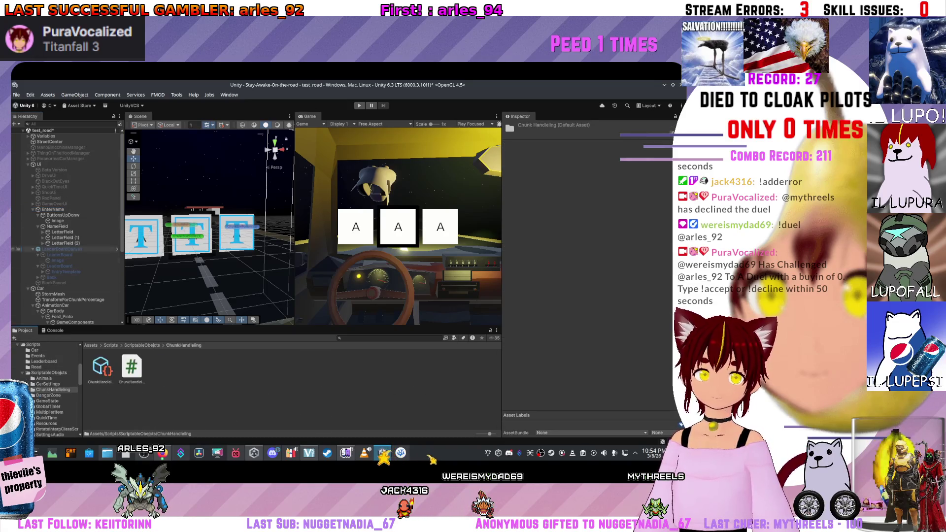
left_click(53, 209)
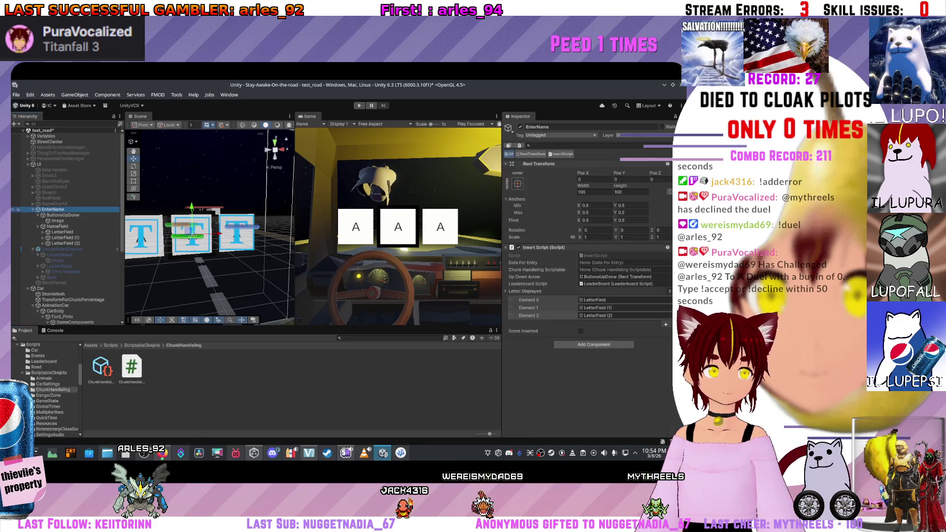
mouse_move(101, 367)
left_mouse_down()
mouse_move(582, 285)
mouse_move(606, 269)
left_mouse_up()
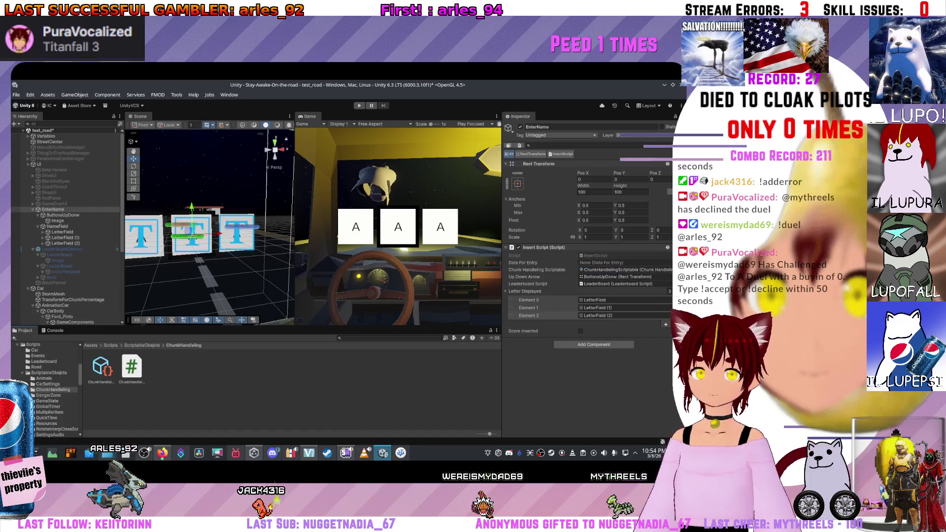
Step: Navigate back to the Scripts/Leaderboard folder and view the InsertScript asset
left_click(142, 345)
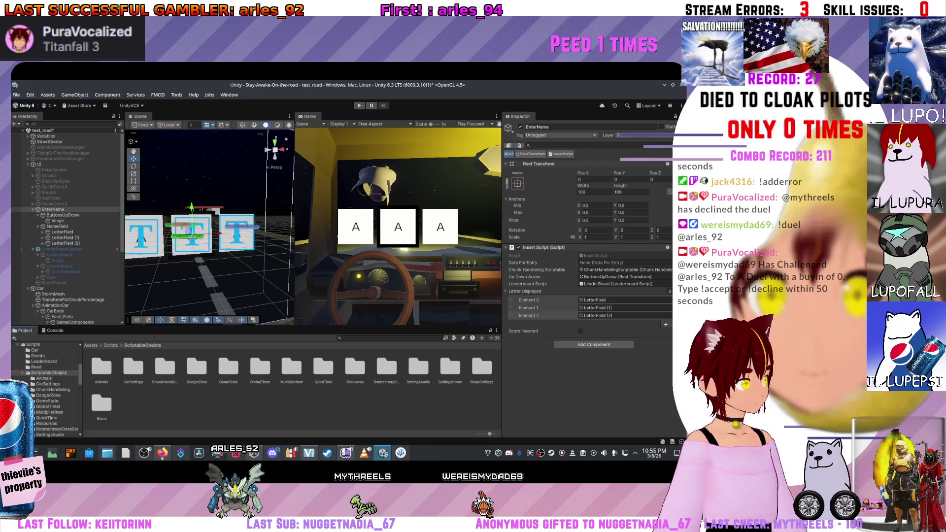
left_click(110, 344)
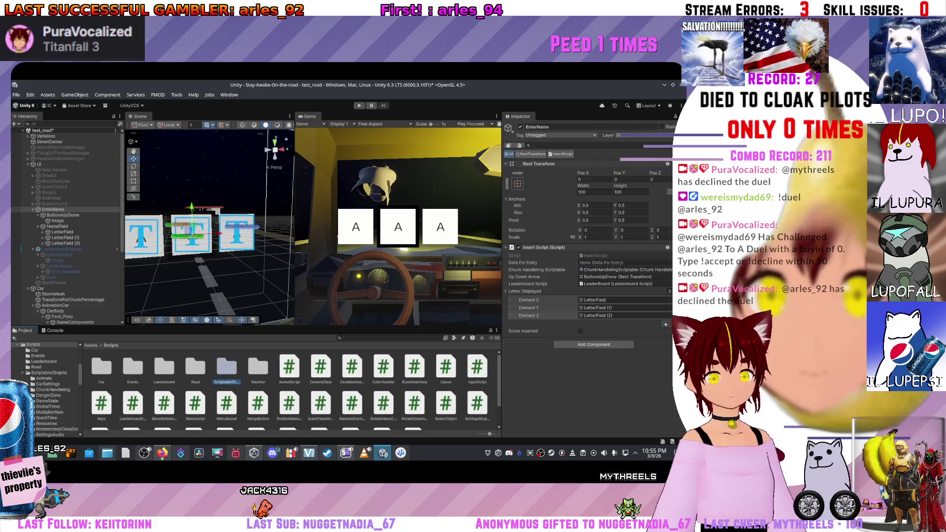
left_click(49, 372)
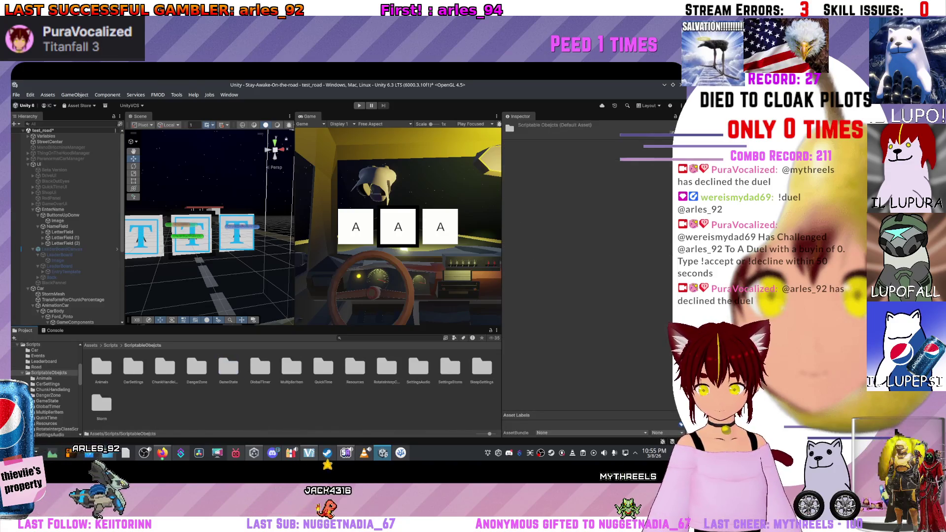
left_click(111, 345)
double_click(164, 367)
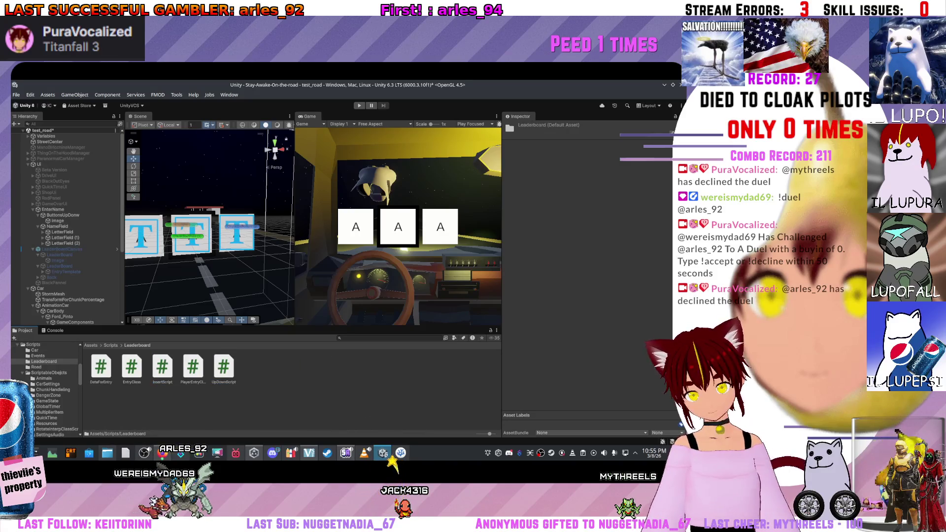
left_click(162, 367)
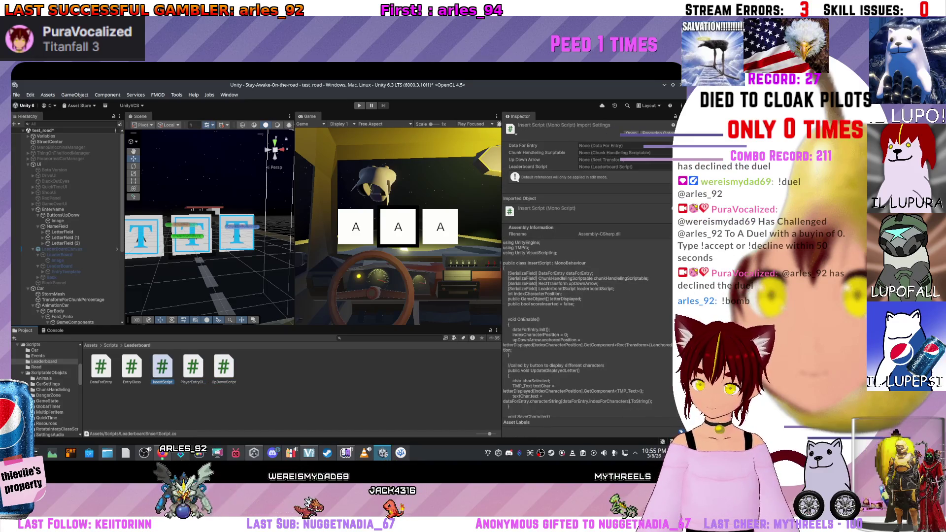
Step: Create a Scriptable Objects > DataForEntry asset in Leaderboard, keeping the name DataForEntry
right_click(320, 389)
key("Up")
key("Up")
key("Up")
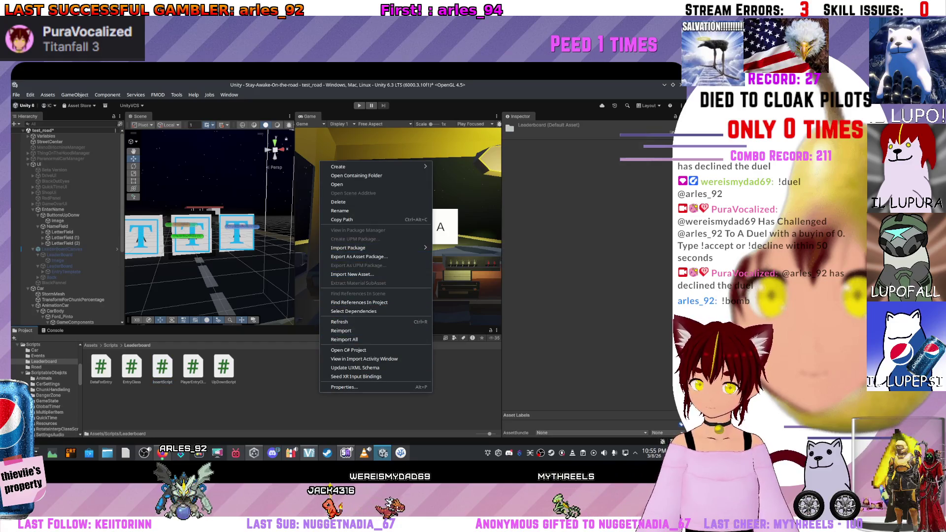
key("Right")
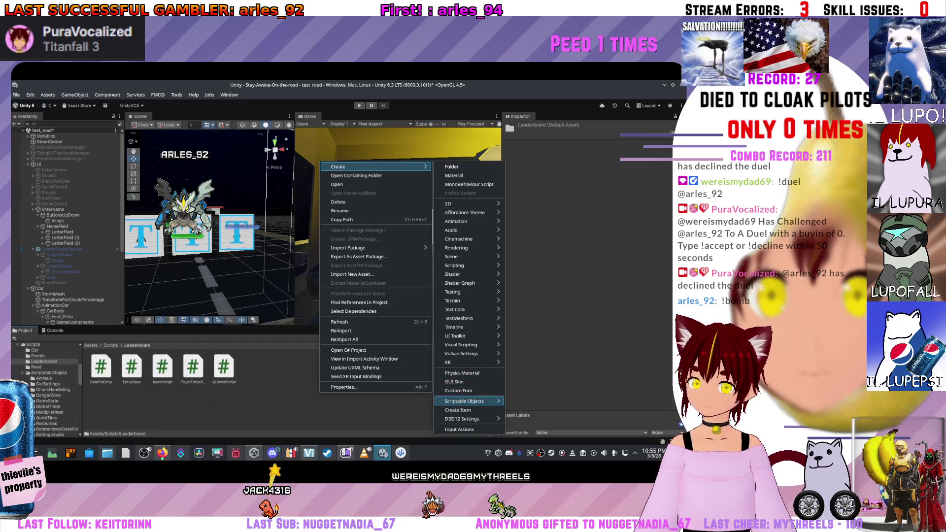
mouse_move(464, 401)
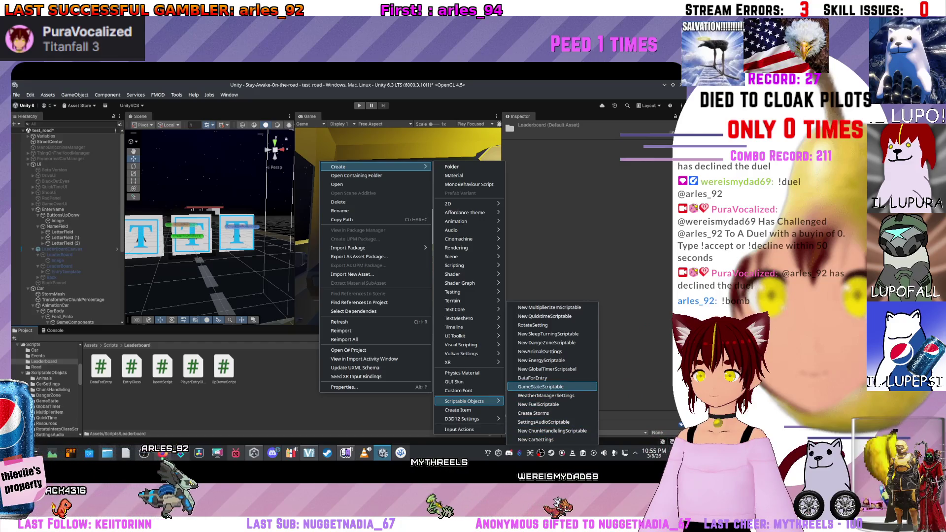
left_click(532, 378)
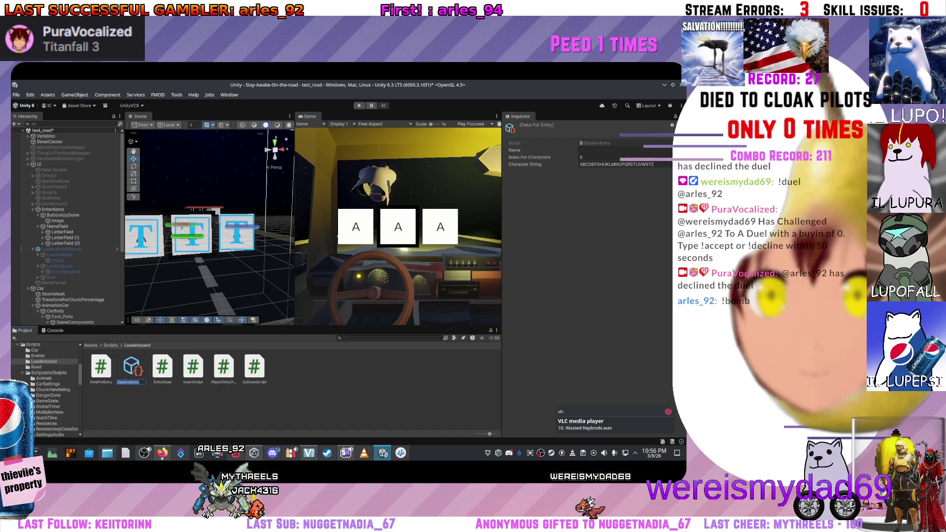
key("Return")
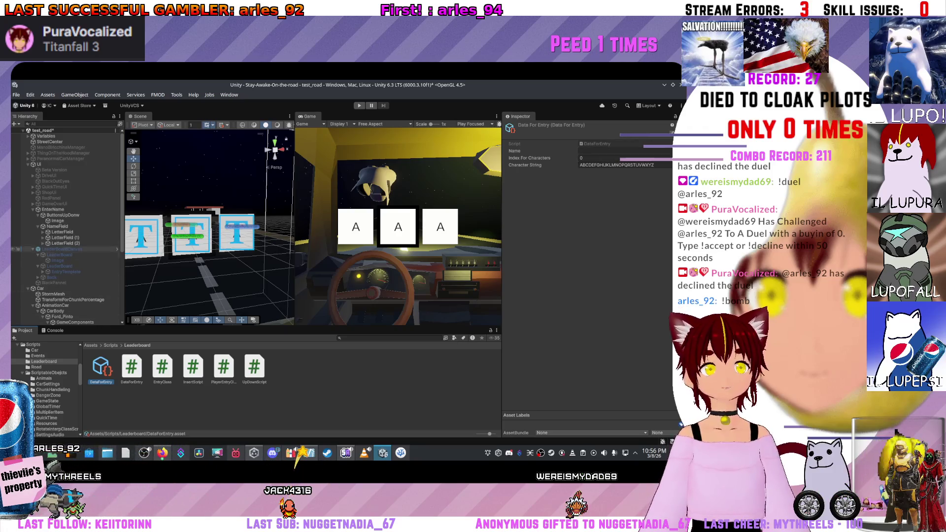
scroll(64, 217, "down", 3)
scroll(66, 222, "up", 3)
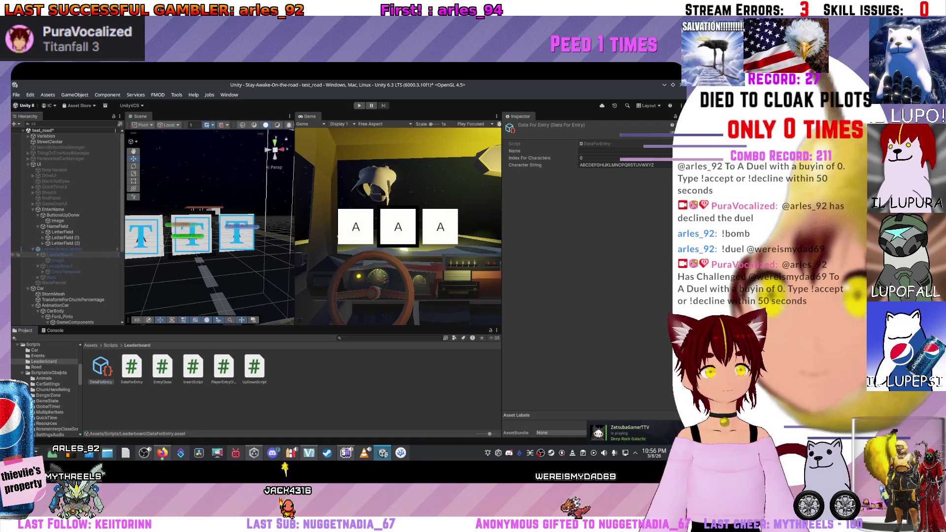
Step: Select the LeaderBoard object to show its Leaderboard Script in the Inspector
left_click(59, 255)
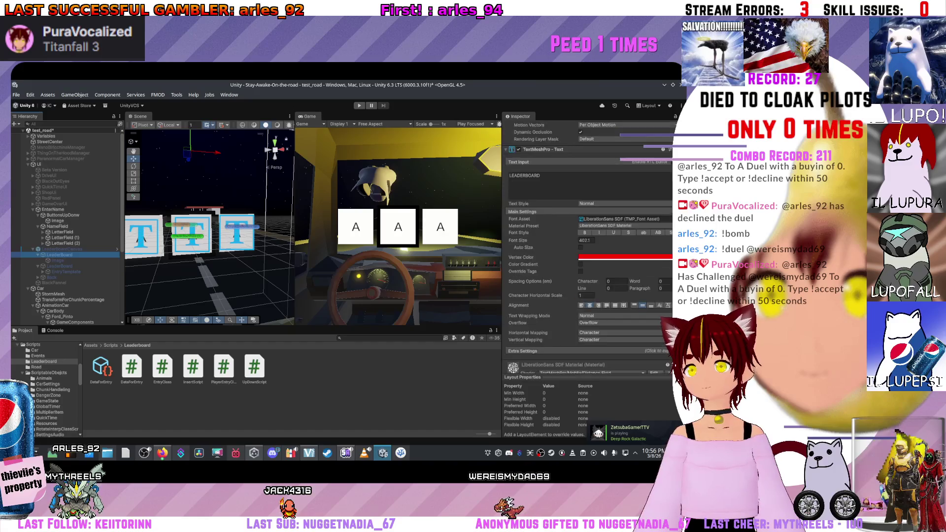
scroll(589, 247, "up", 1)
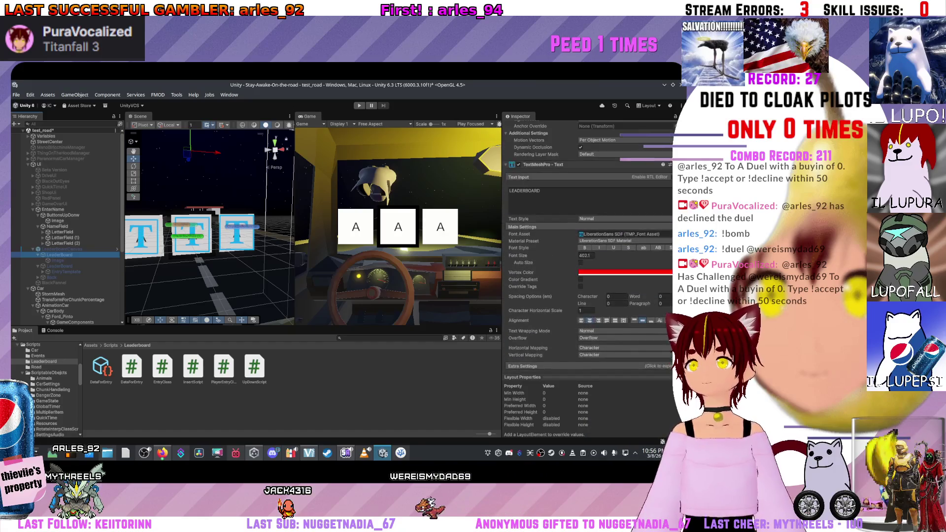
scroll(588, 246, "up", 3)
left_click(18, 266)
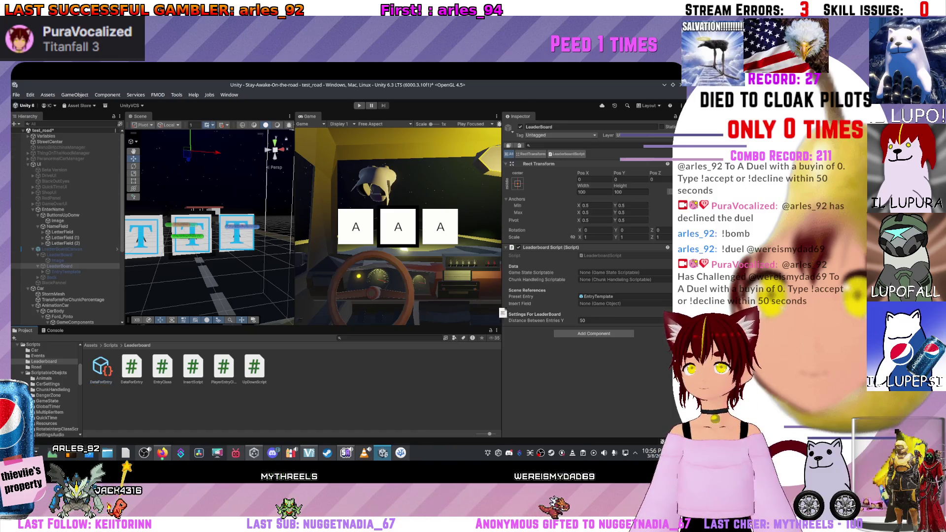
Step: Assign GameStateScriptable from the GameState folder to the leaderboard script
left_click(111, 345)
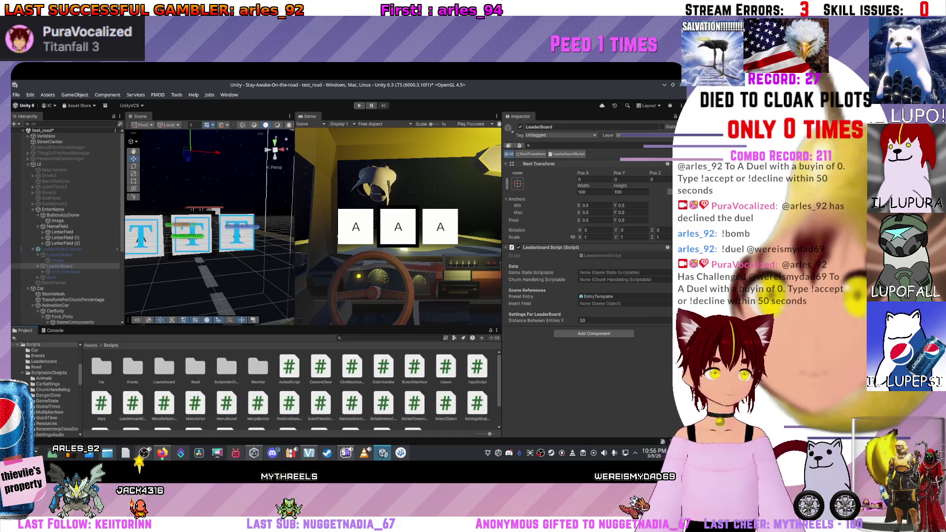
left_click(48, 373)
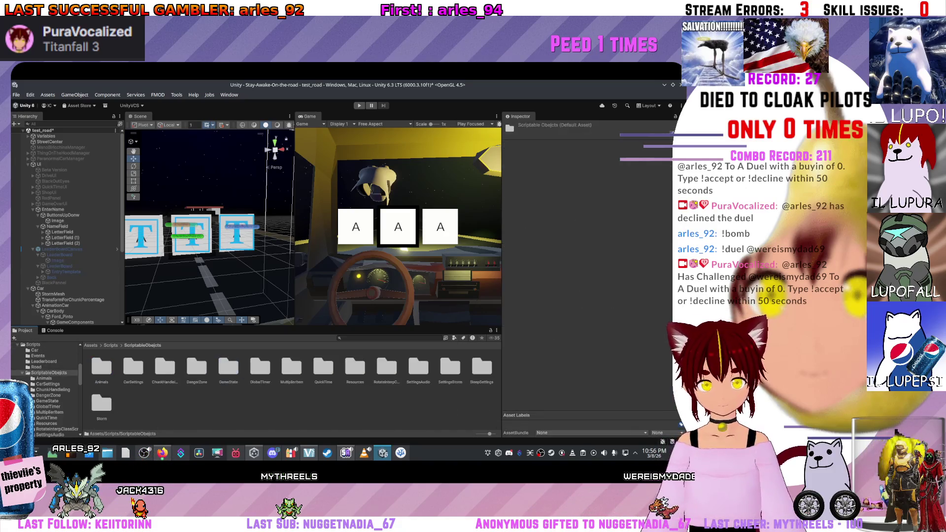
double_click(228, 367)
left_click(59, 266)
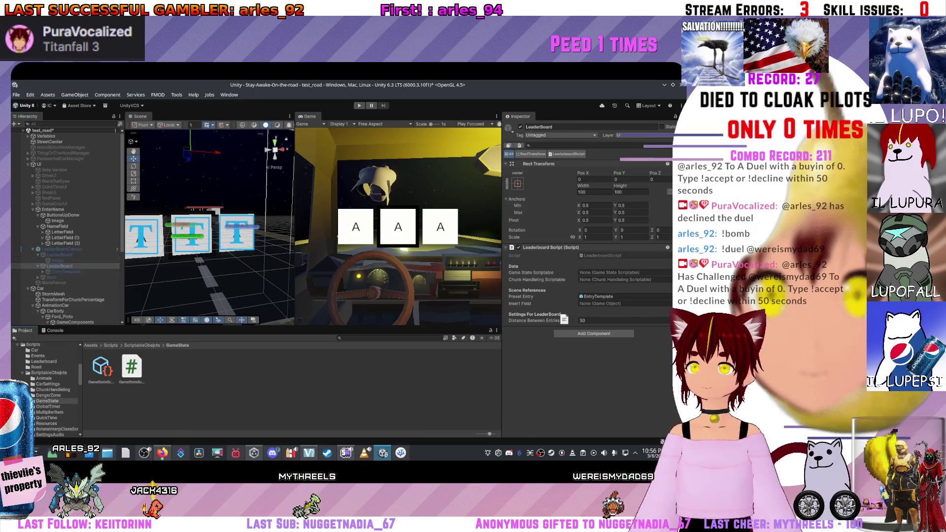
left_click_drag(101, 367, 625, 273)
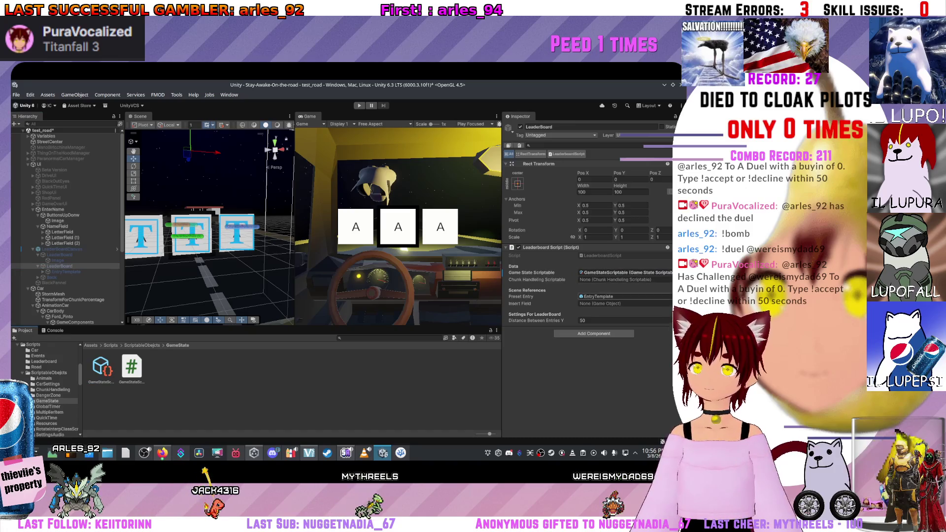
Step: Assign ChunkHandlingScriptable and NameField as Insert Field, then return to the Scripts folder
left_click(49, 372)
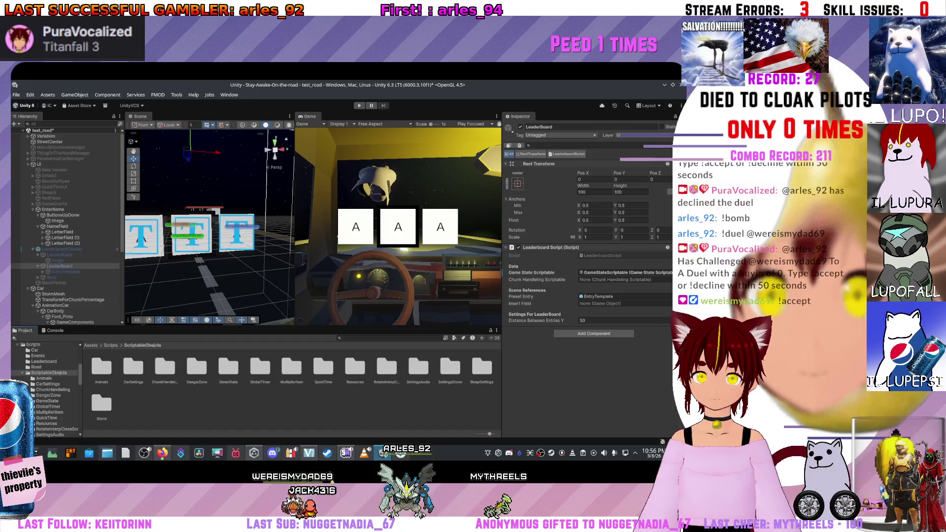
left_click(52, 390)
left_click(61, 249)
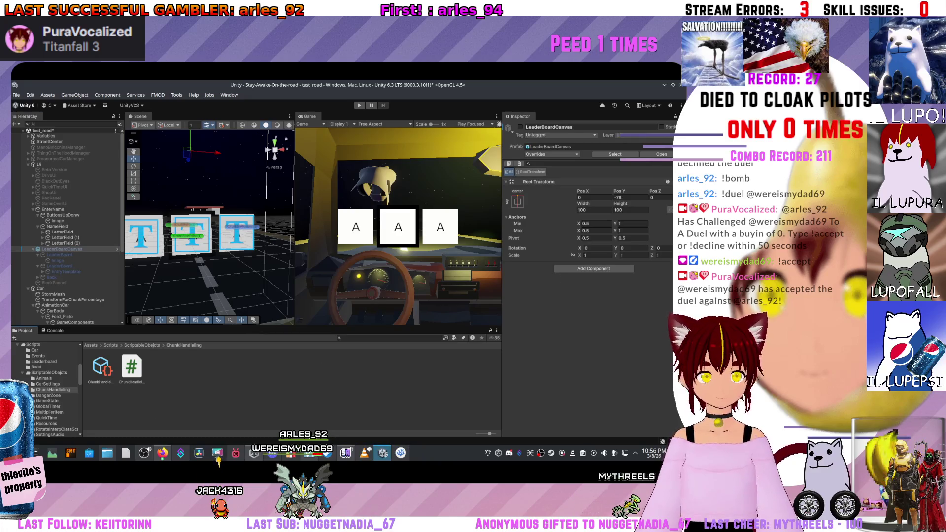
left_click(59, 266)
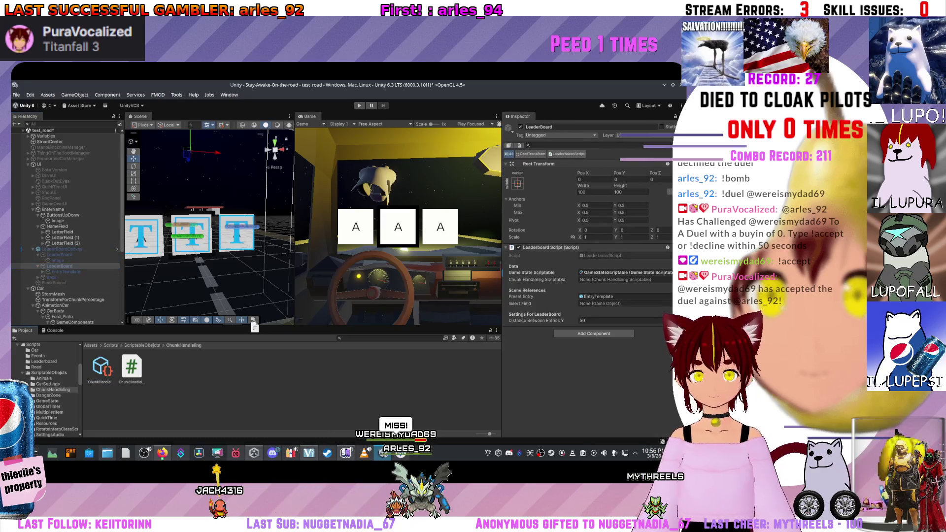
left_click_drag(615, 307, 616, 280)
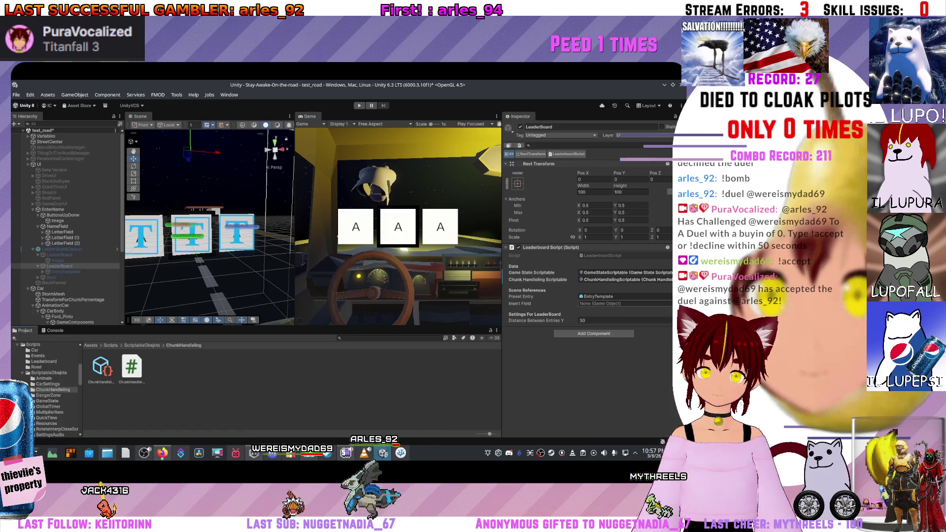
left_click_drag(54, 226, 616, 304)
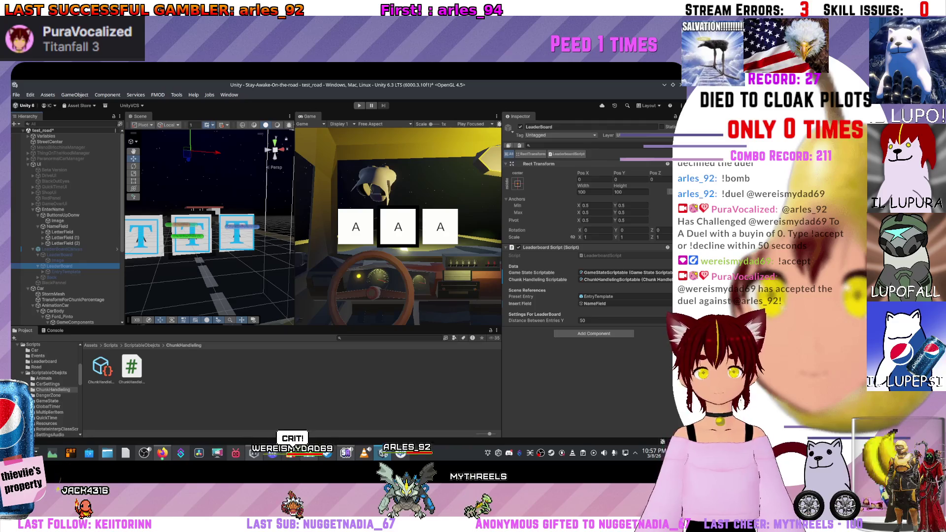
left_click(49, 372)
left_click(111, 345)
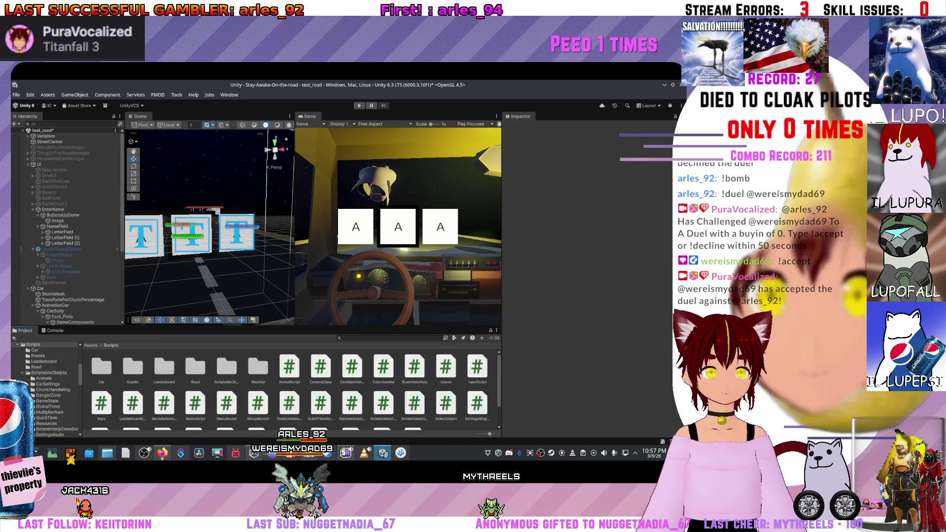
Step: Open the Scripts/Leaderboard folder and reselect EnterName to inspect its Insert Script
left_click(57, 226)
left_click(63, 214)
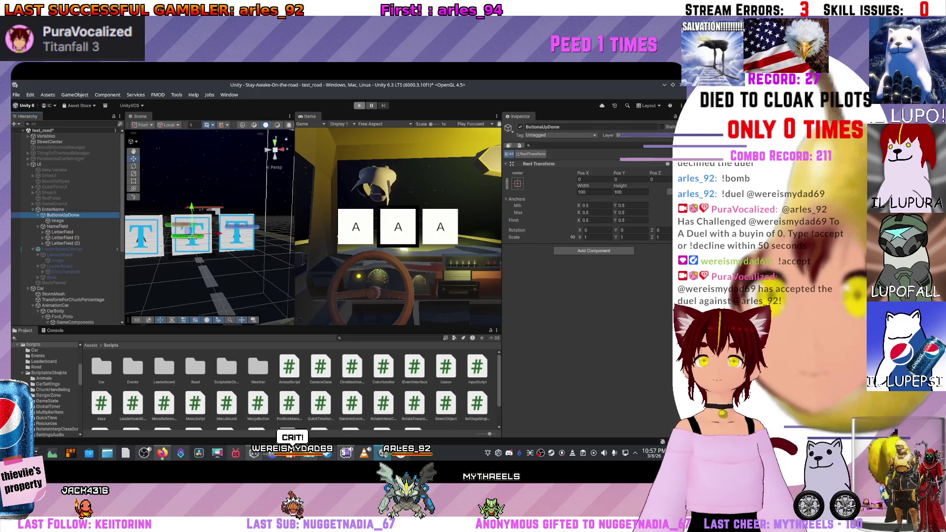
left_click(53, 209)
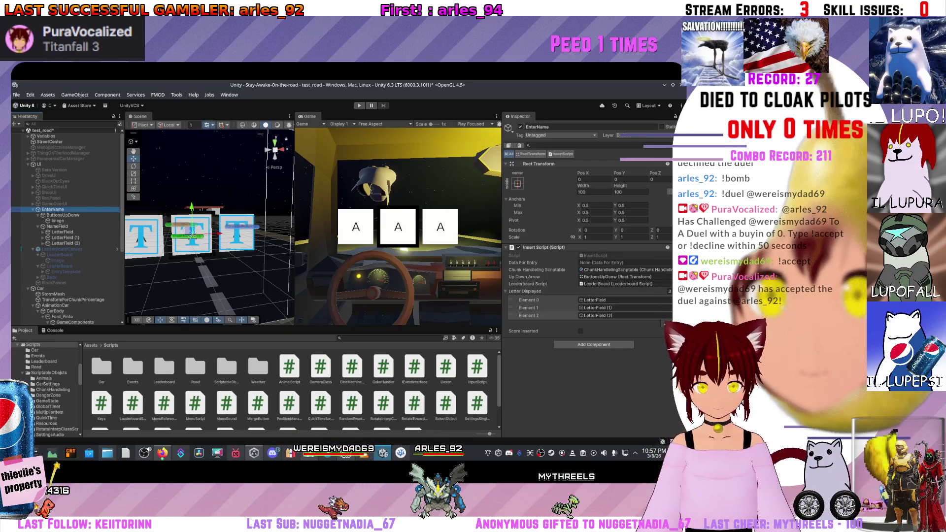
double_click(164, 367)
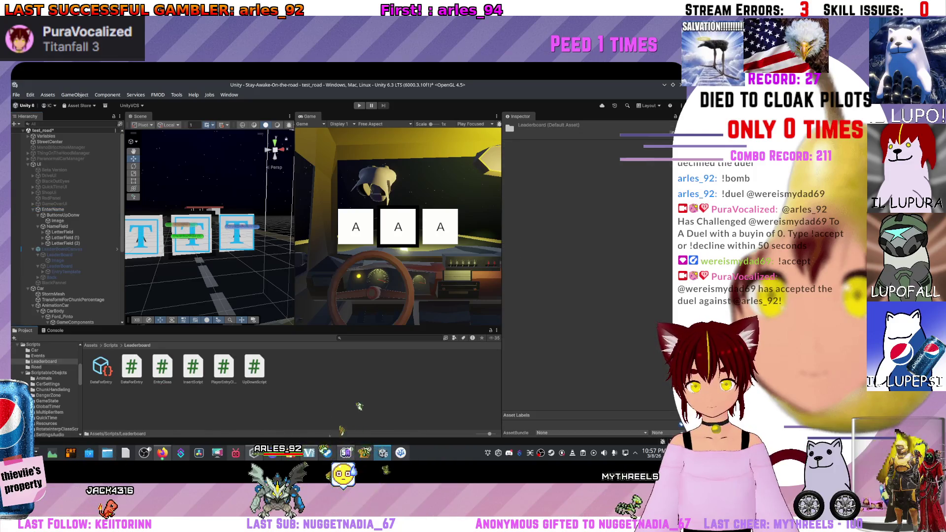
left_click(101, 367)
left_click(53, 209)
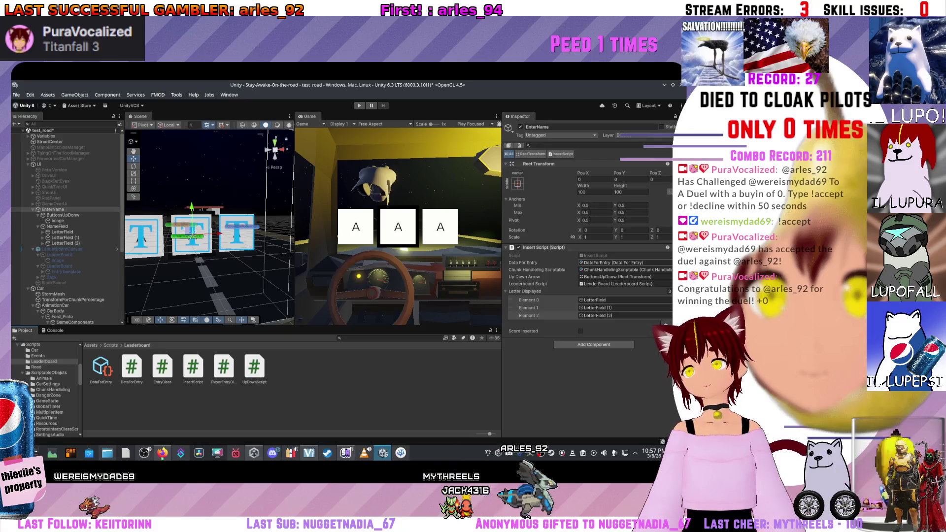
Step: Collapse and re-expand the Insert Script component, then preview the InsertScript code
left_click(541, 247)
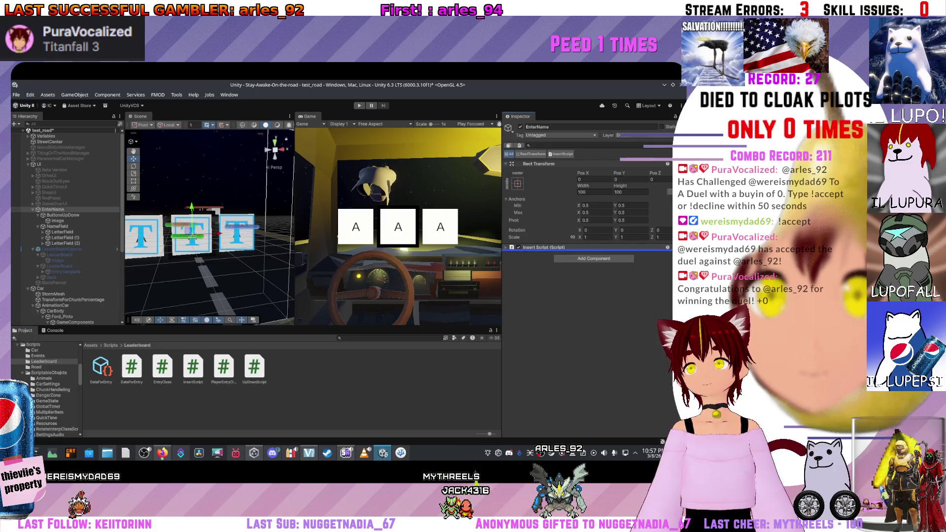
left_click(542, 247)
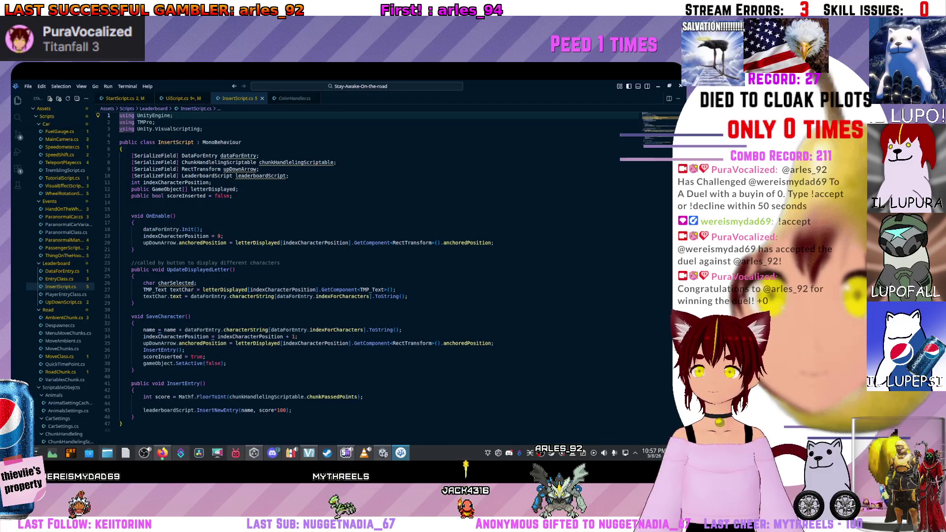
key("alt+Tab")
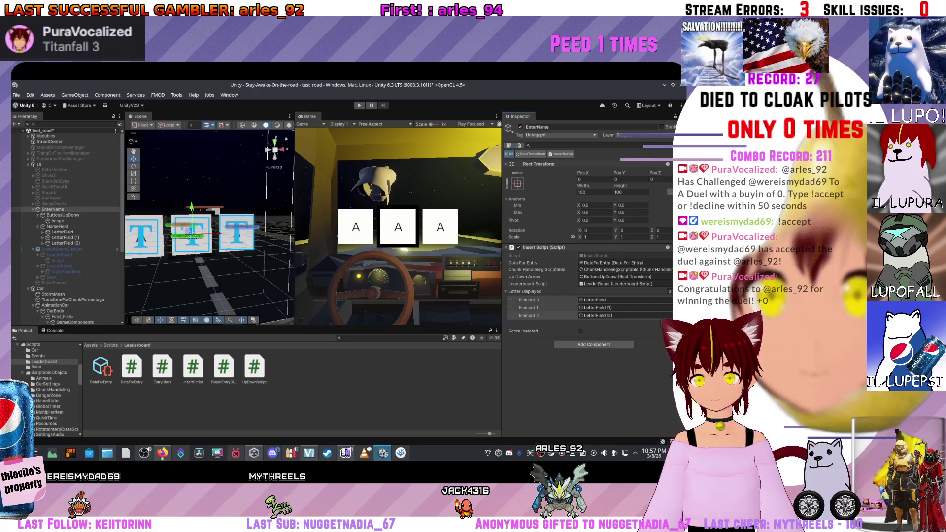
left_click(56, 226)
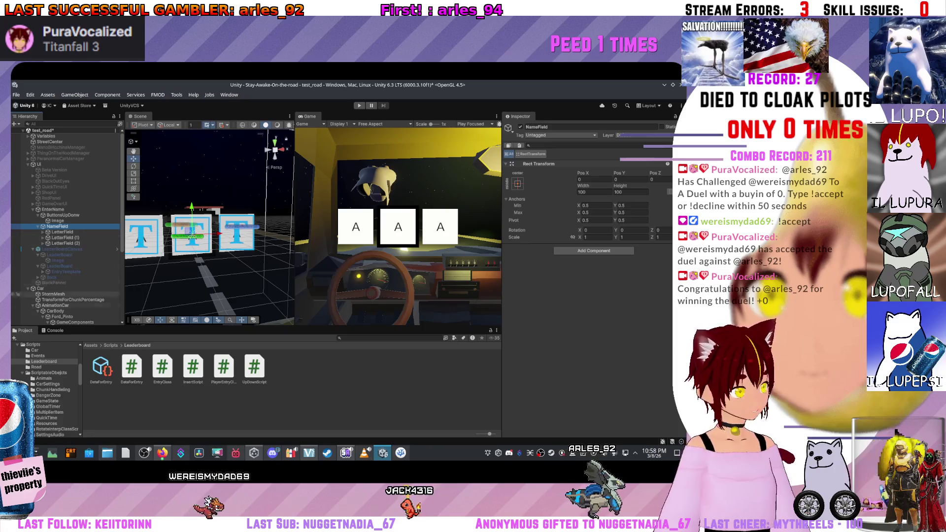
left_click(193, 367)
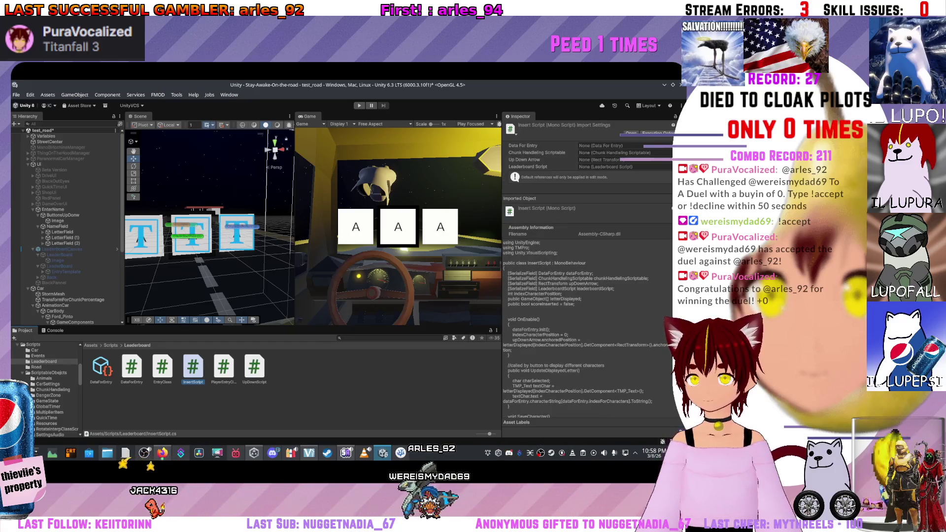
Step: Preview the PlayerEntryClass, DataForEntry, EntryClass and InsertScript code, finishing on LeaderboardScript
left_click(224, 367)
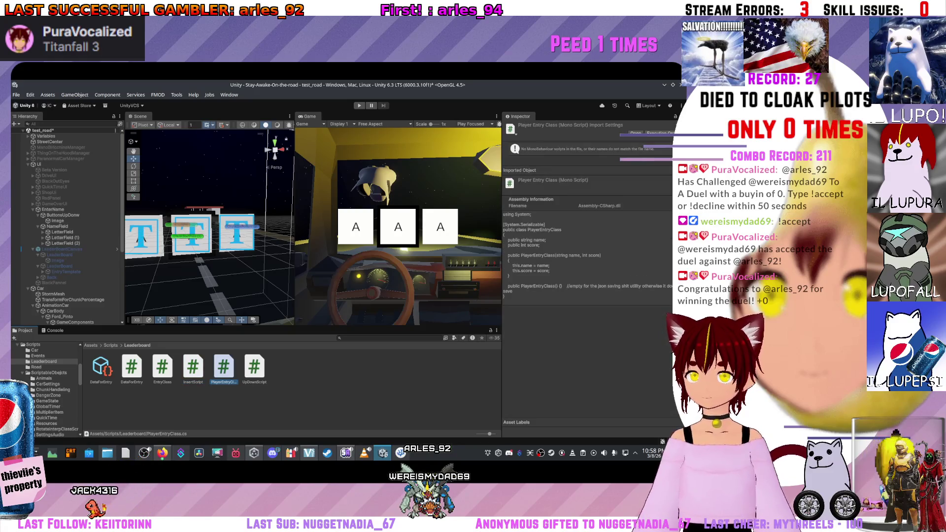
left_click(132, 367)
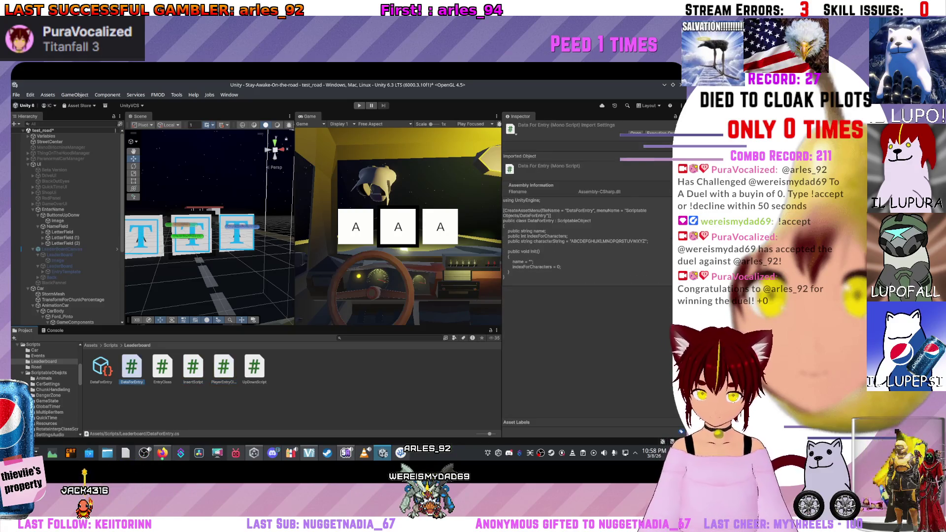
left_click(162, 367)
scroll(587, 276, "down", 1)
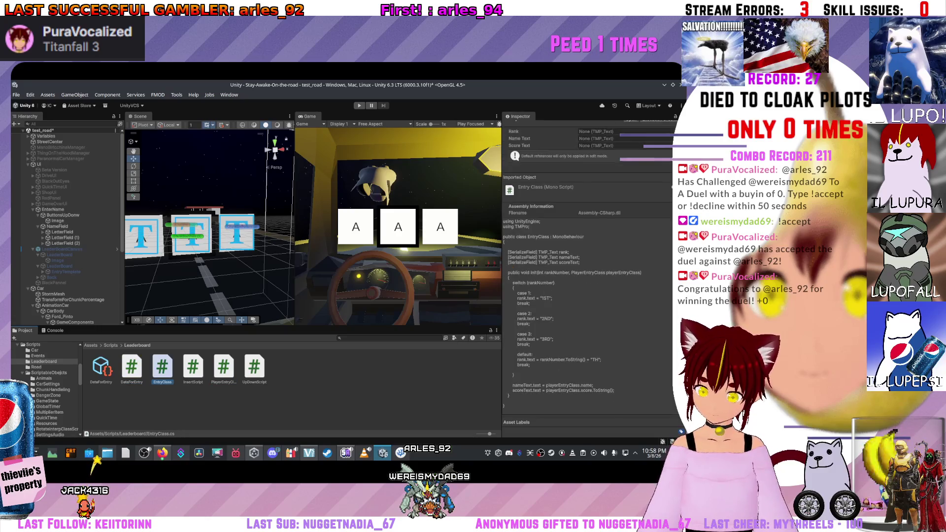
left_click(193, 367)
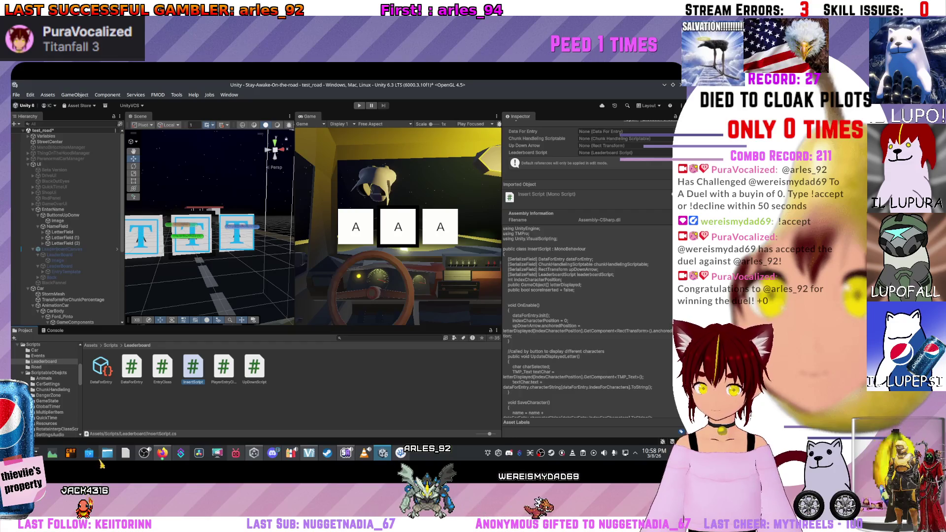
left_click(223, 367)
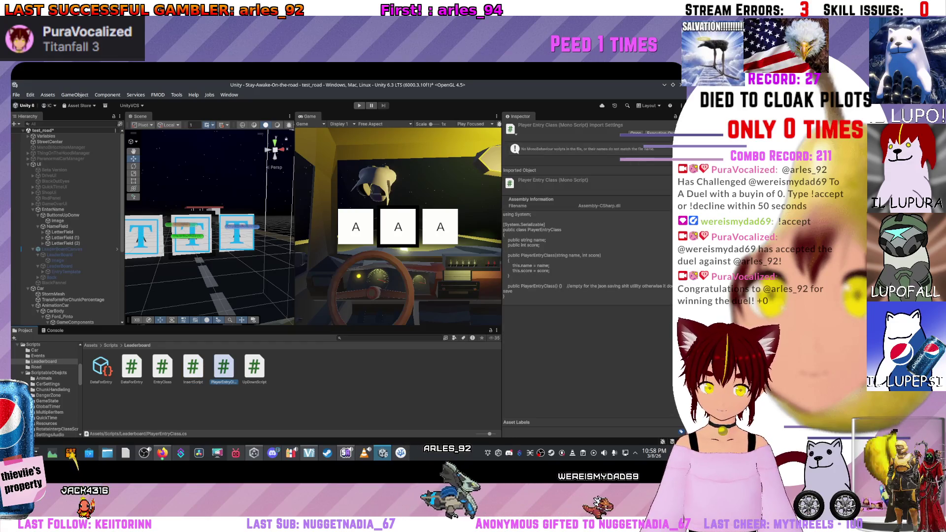
left_click(110, 345)
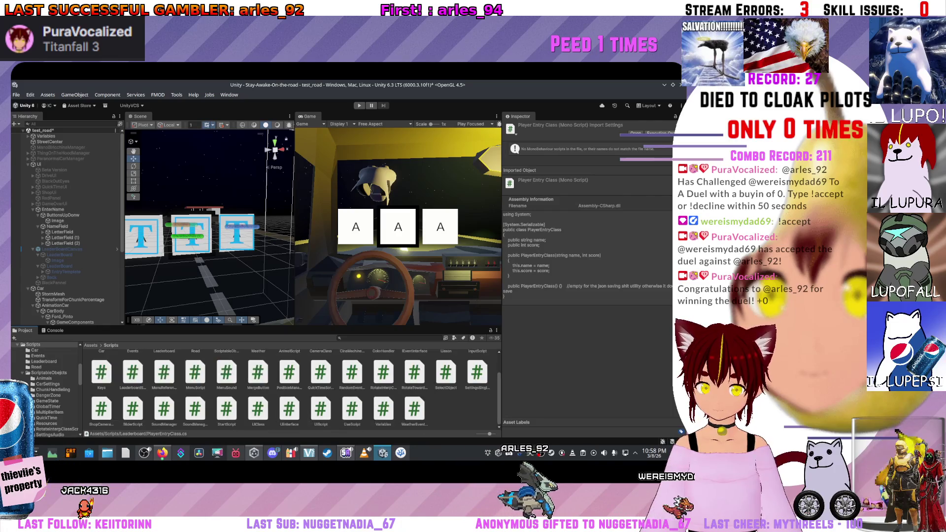
left_click(132, 393)
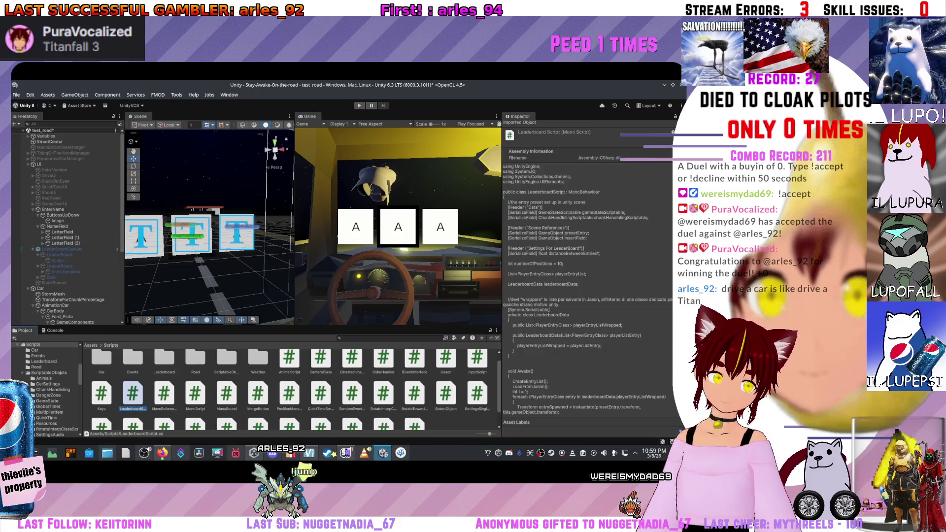
Step: Inspect LeaderBoardCanvas and its LeaderBoard children, then open LeaderboardScript in VS Code
left_click(62, 249)
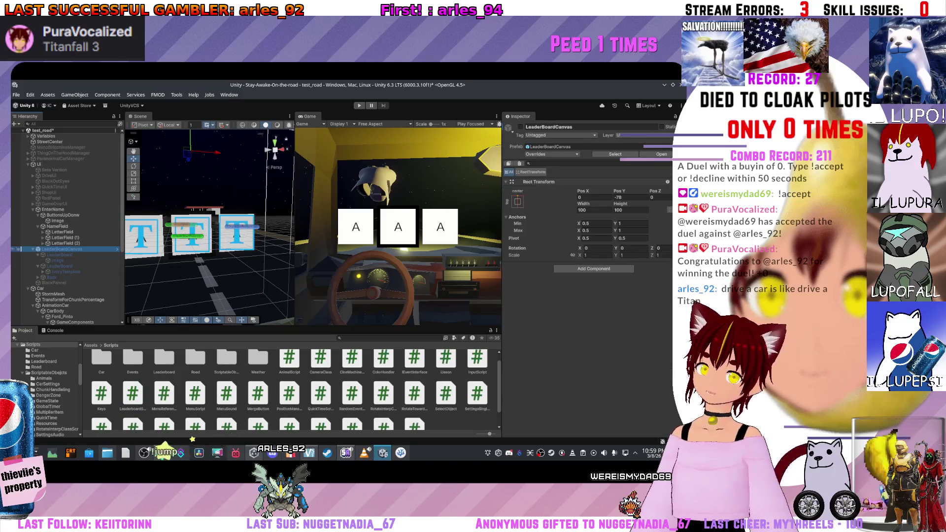
left_click(60, 255)
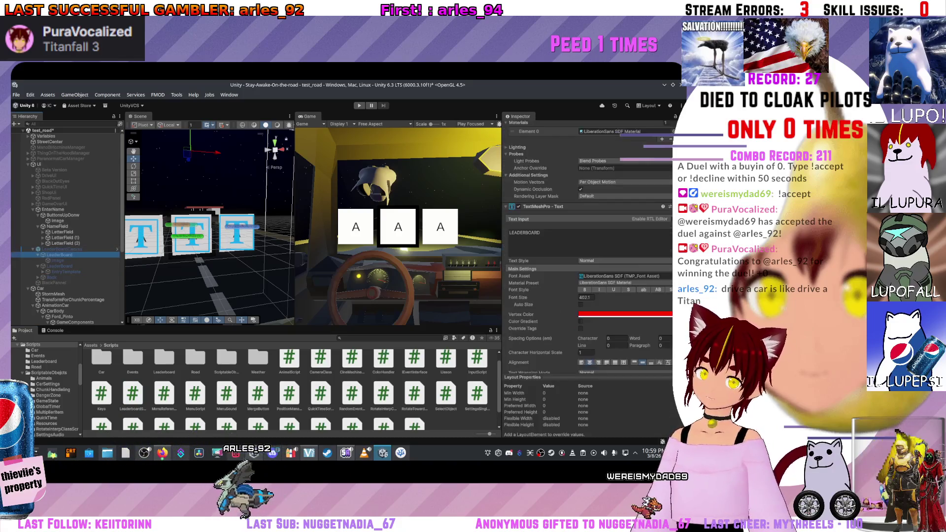
scroll(587, 222, "up", 5)
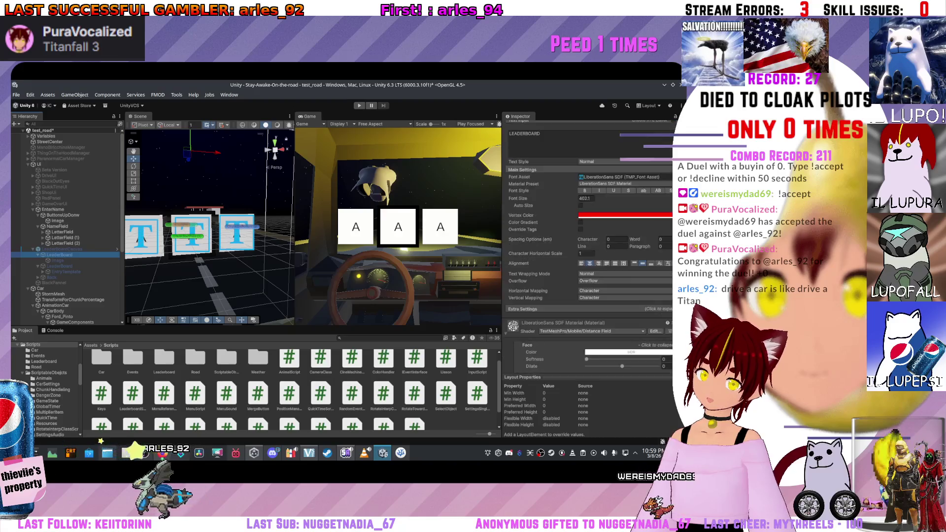
scroll(586, 246, "up", 4)
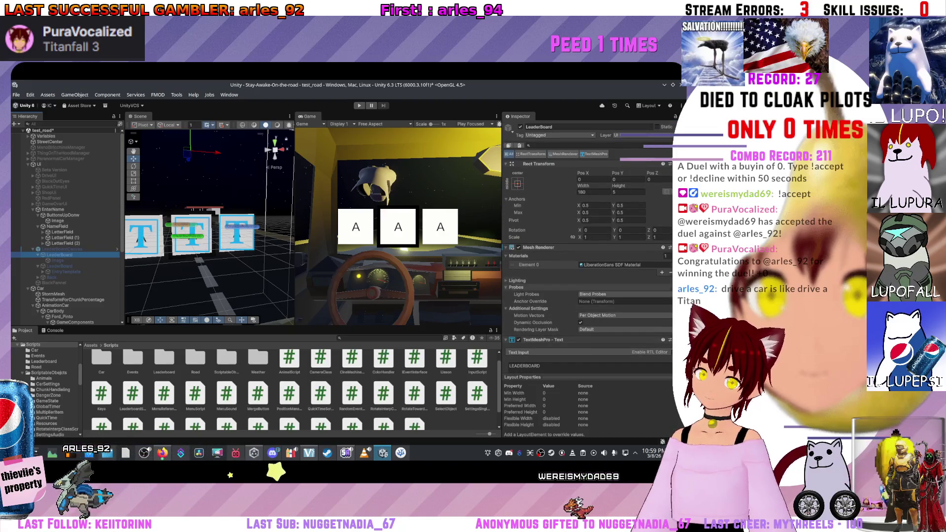
left_click(58, 260)
left_click(60, 266)
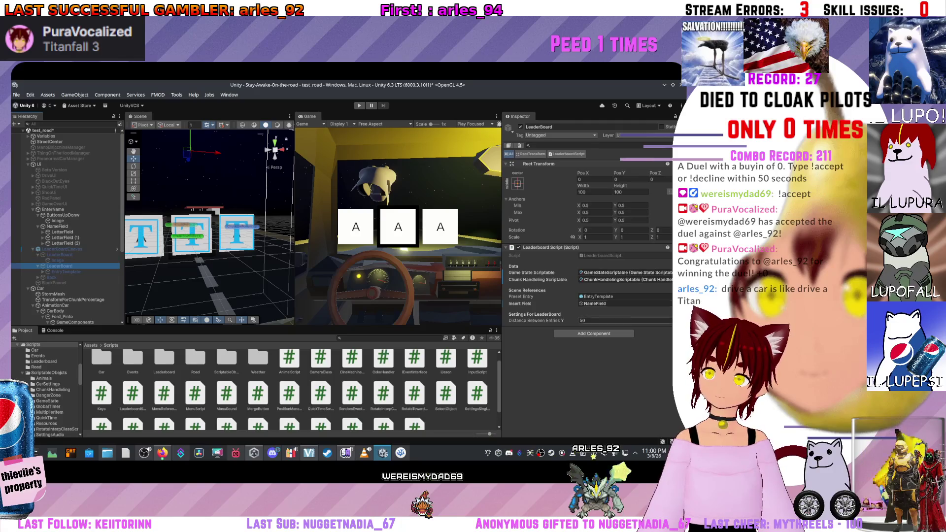
scroll(132, 394, "down", 1)
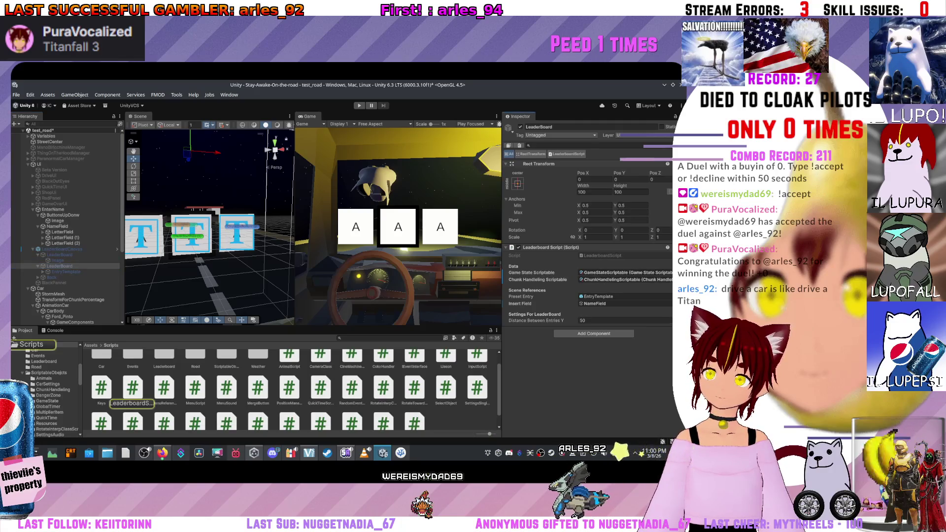
double_click(133, 388)
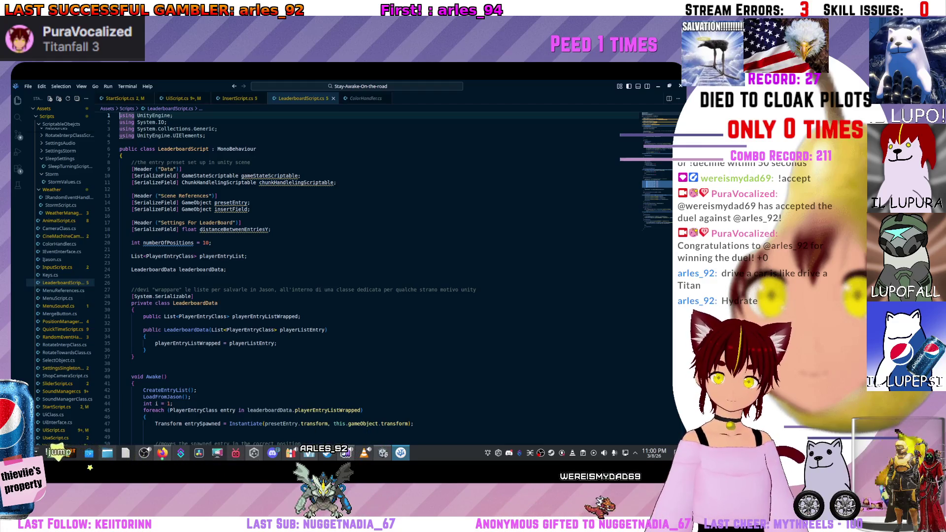
Step: Review the high-score if block in OnEnable and the Instantiate call, then return to Unity
scroll(379, 276, "down", 7)
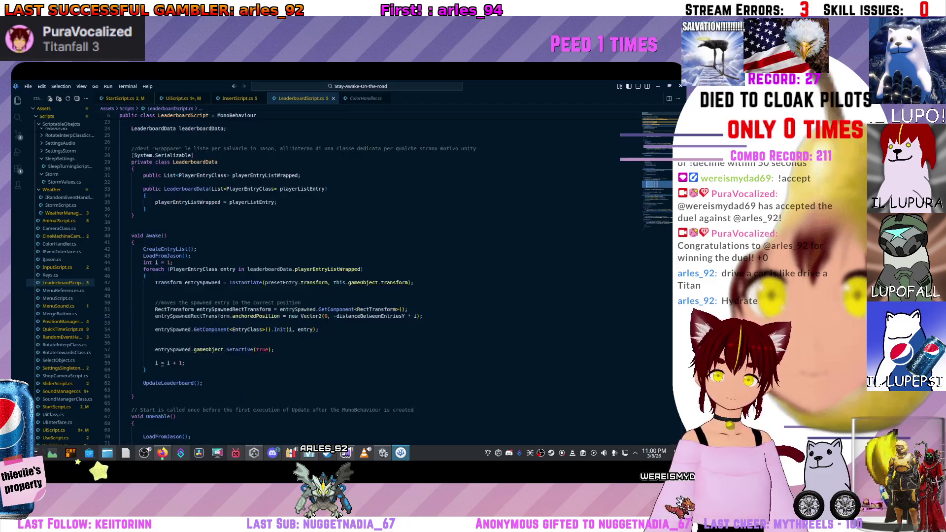
scroll(379, 276, "down", 15)
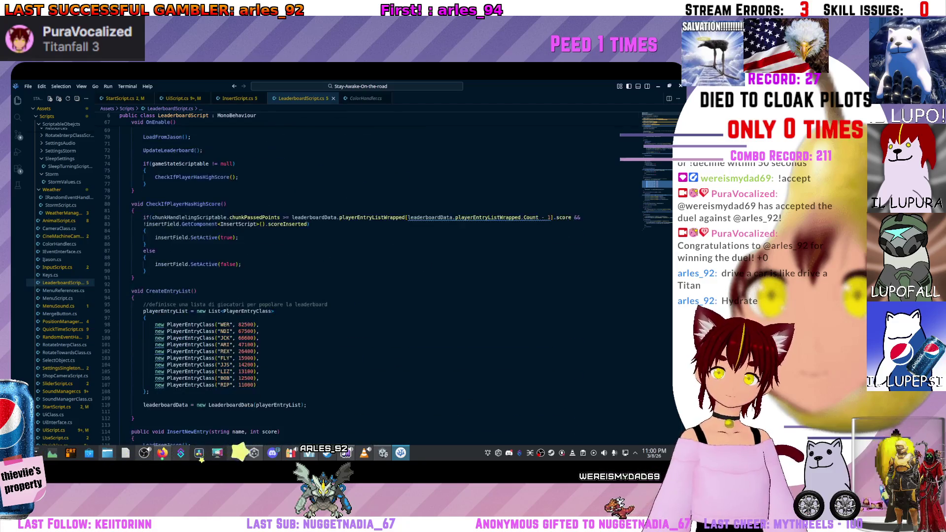
scroll(379, 276, "up", 9)
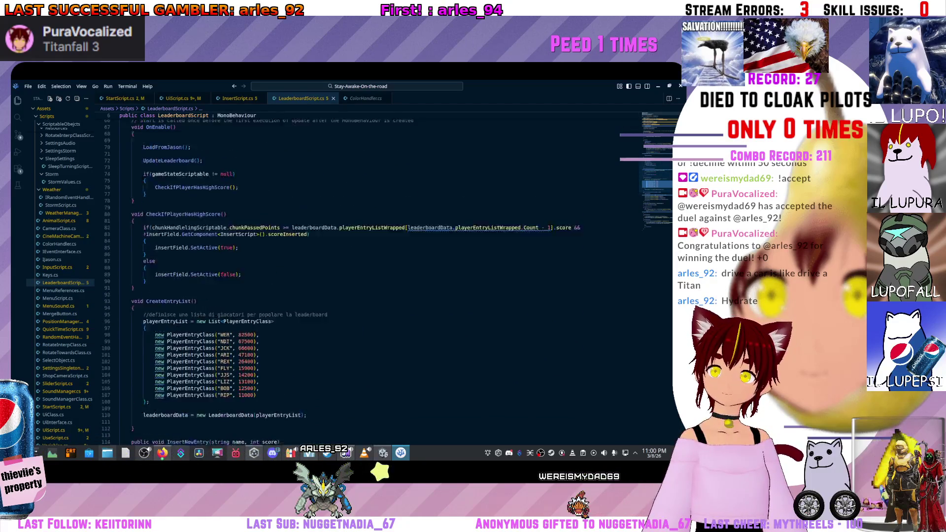
scroll(380, 276, "up", 6)
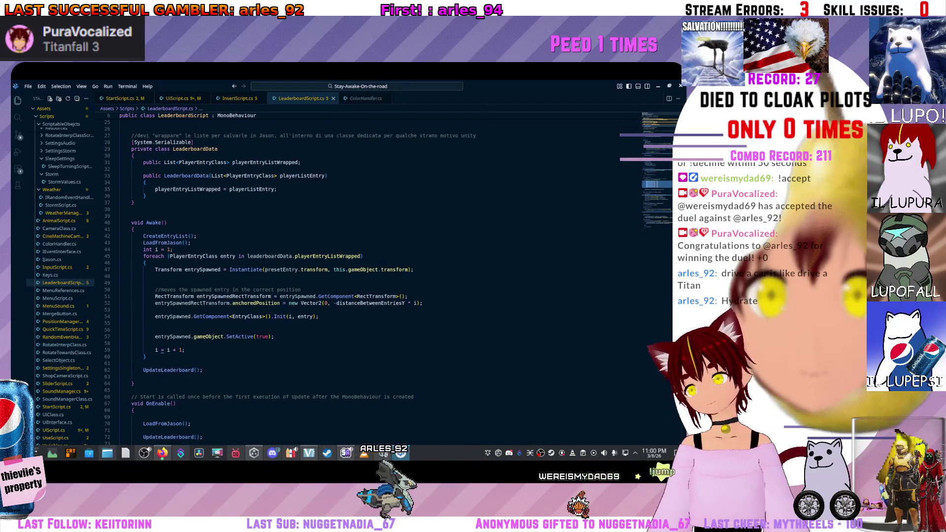
scroll(379, 275, "down", 6)
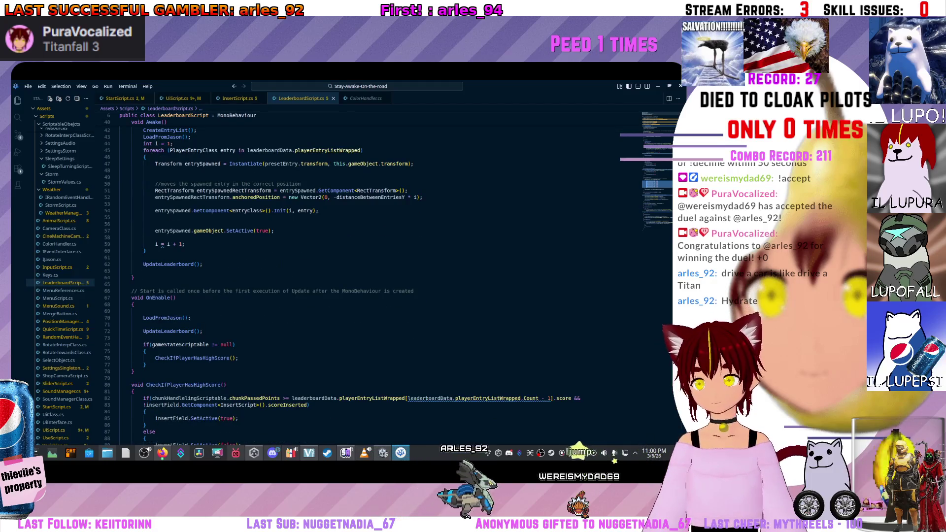
left_click(145, 365)
left_click_drag(145, 365, 122, 337)
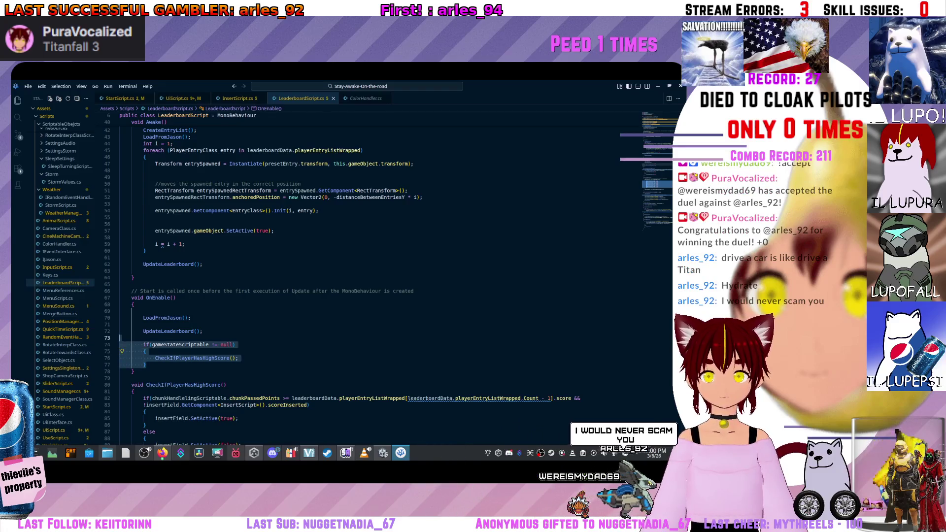
left_click(151, 344)
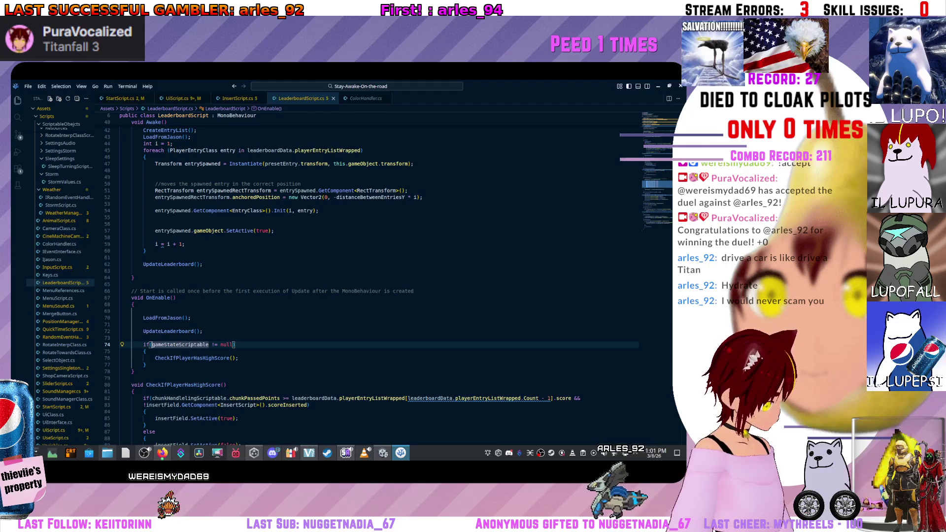
left_click(264, 164)
right_click(334, 165)
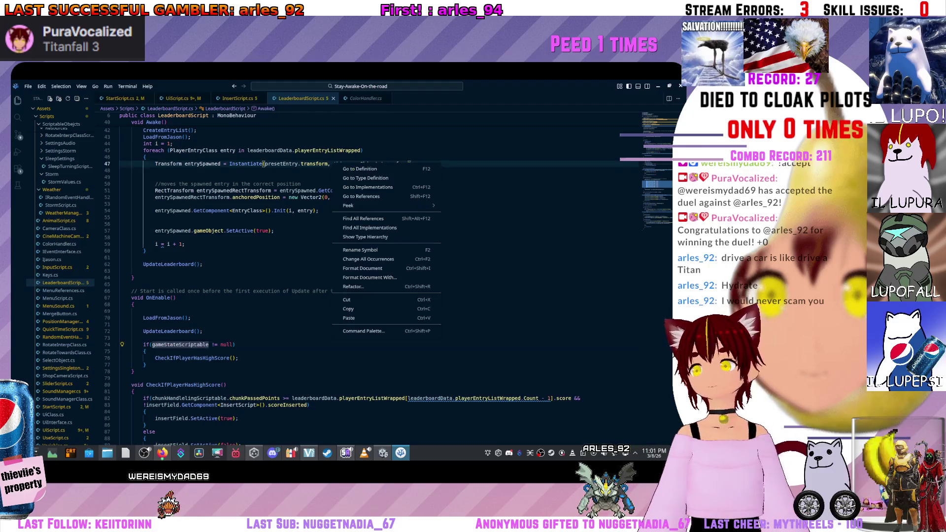
key("alt+Tab")
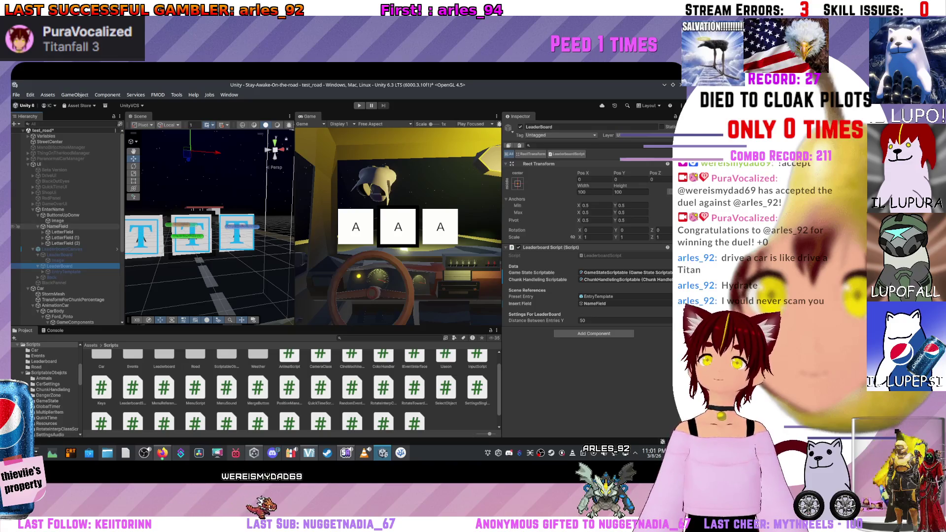
Step: Deactivate the EnterName object to hide the name-entry UI
left_click(18, 209)
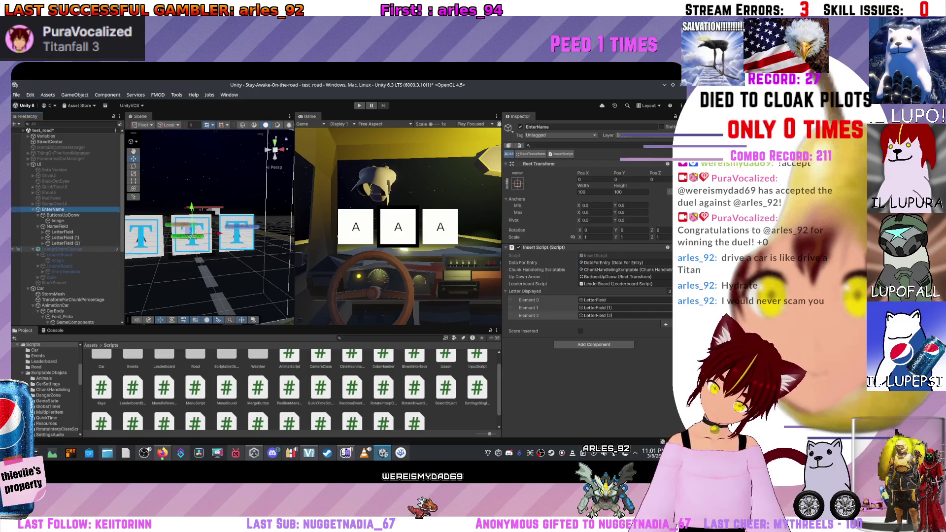
key("alt+shift+a")
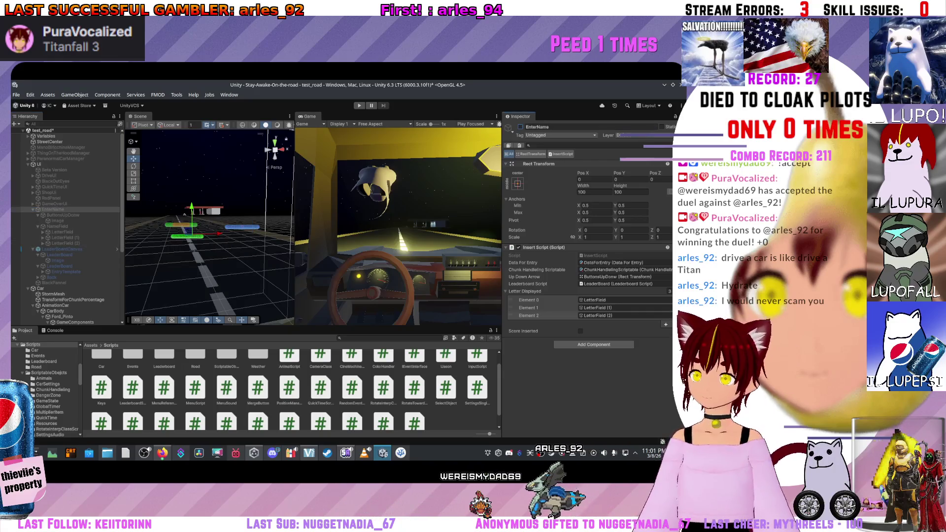
left_click(59, 255)
scroll(587, 222, "down", 10)
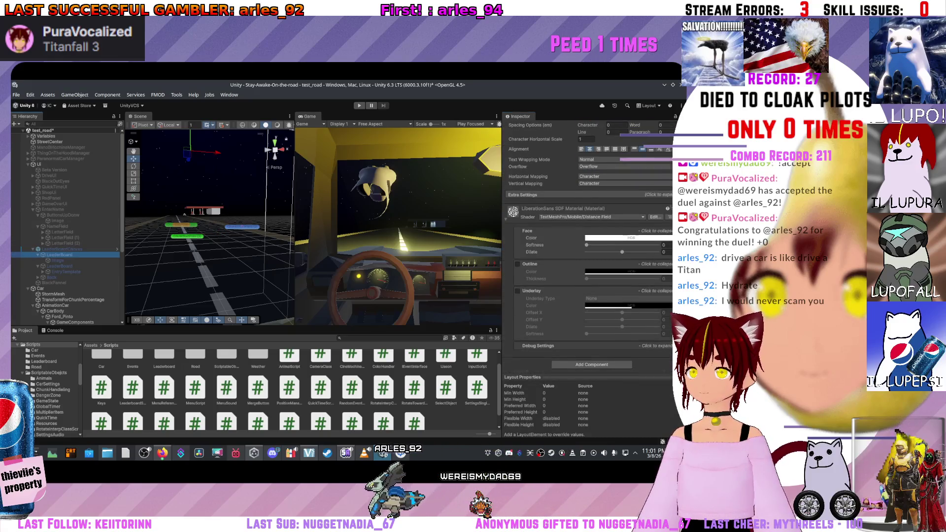
scroll(587, 222, "up", 10)
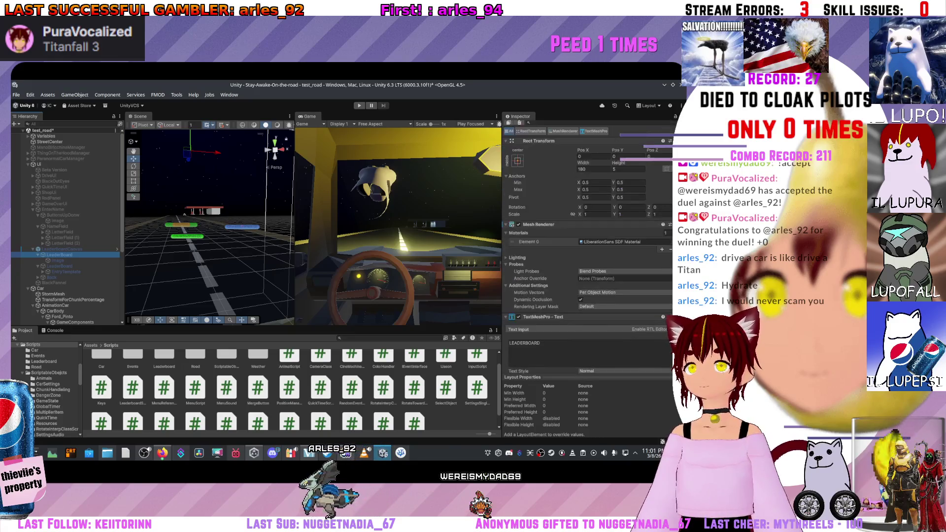
scroll(587, 222, "up", 1)
scroll(586, 222, "down", 5)
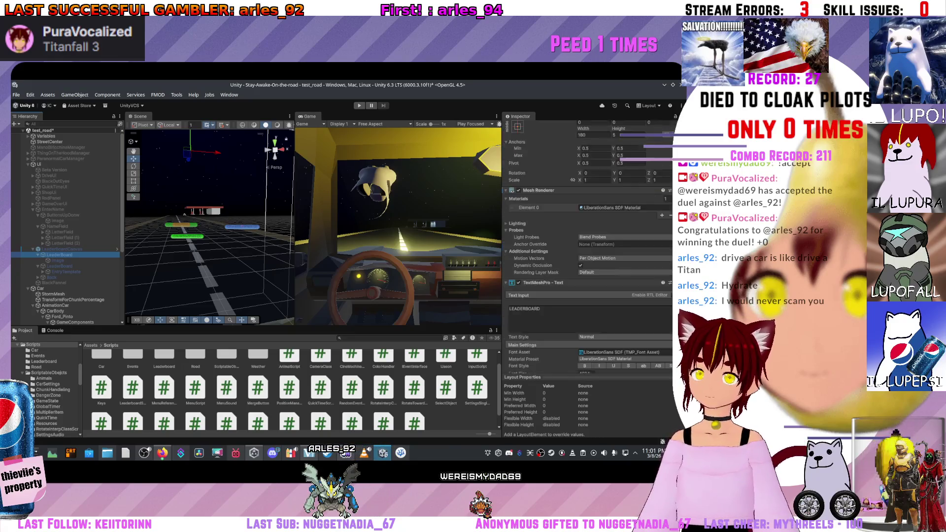
Step: Assign EnterName as the LeaderBoard script's Insert Field in place of NameField
left_click(18, 266)
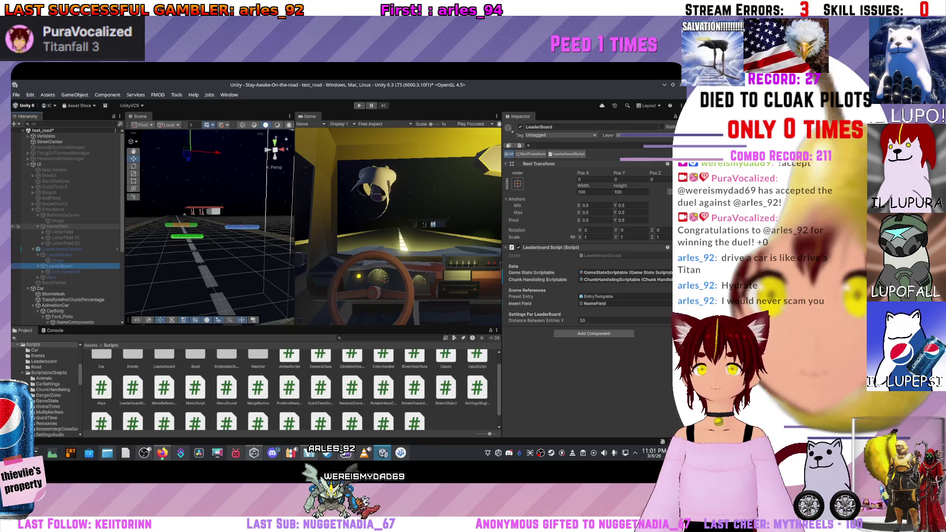
mouse_move(62, 215)
left_mouse_down()
mouse_move(598, 313)
mouse_move(597, 304)
left_mouse_up()
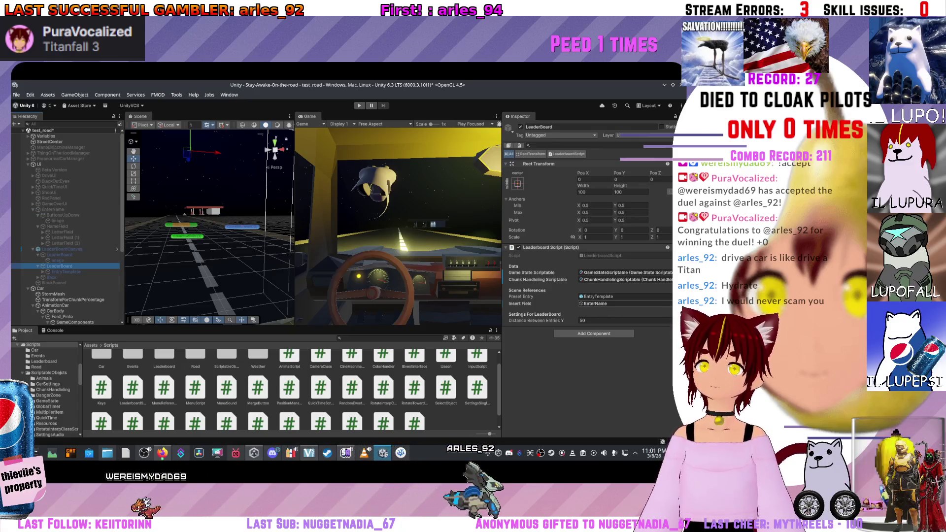
left_click(599, 296)
left_click(599, 304)
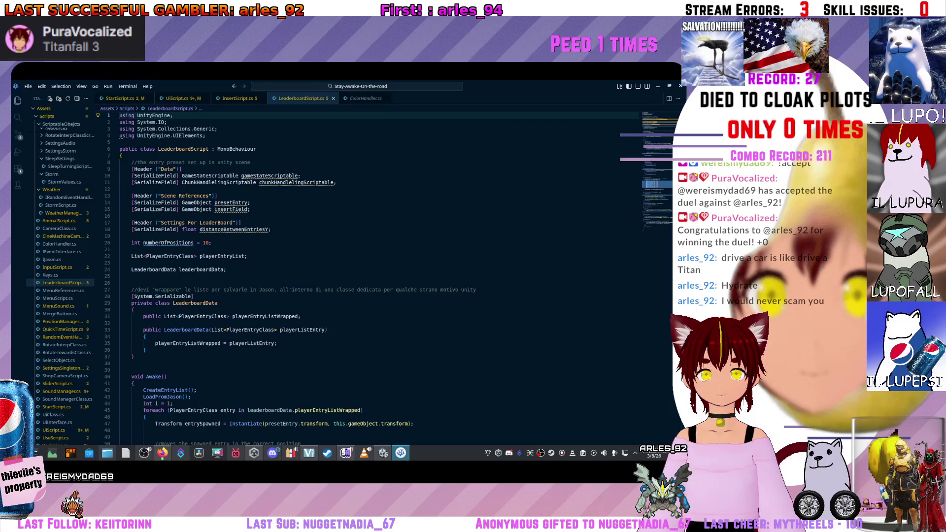
Step: Highlight the insertField references in the code and check the EnterName object in Unity
left_click(230, 210)
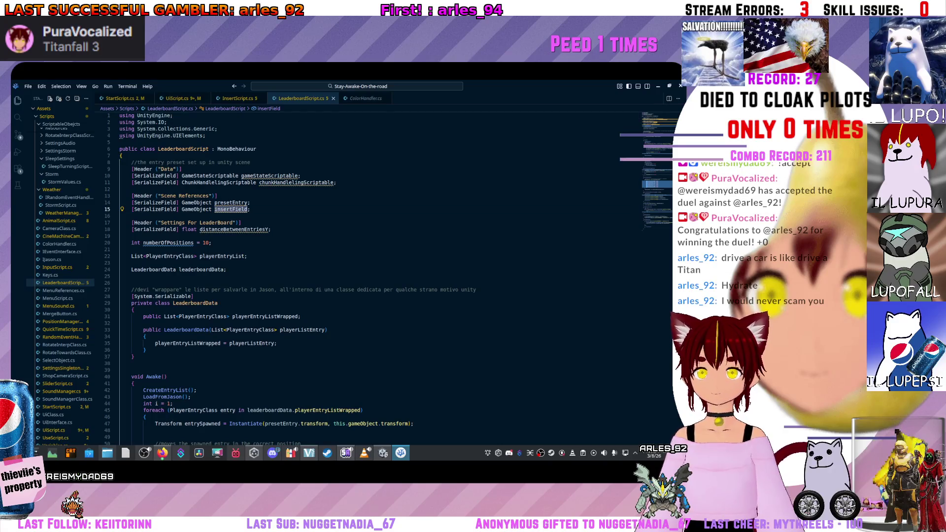
scroll(345, 276, "down", 15)
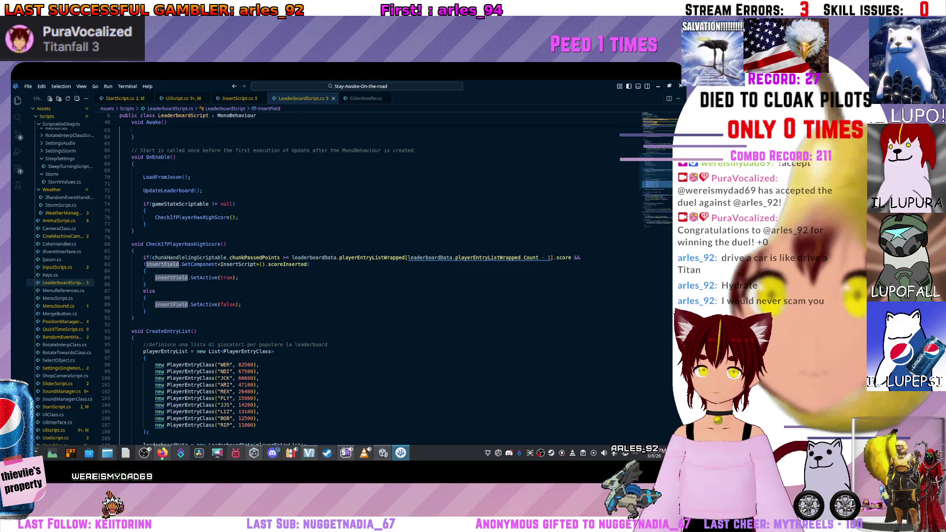
key("alt+Tab")
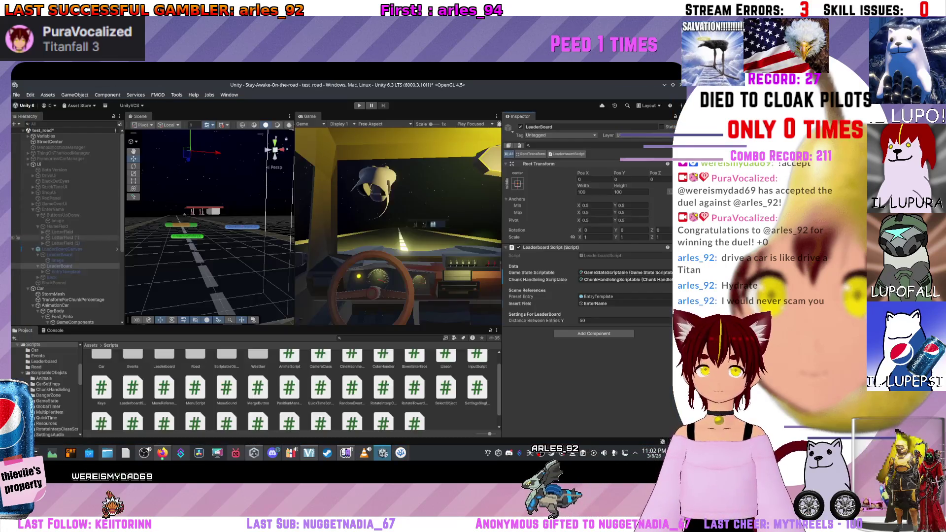
left_click(53, 209)
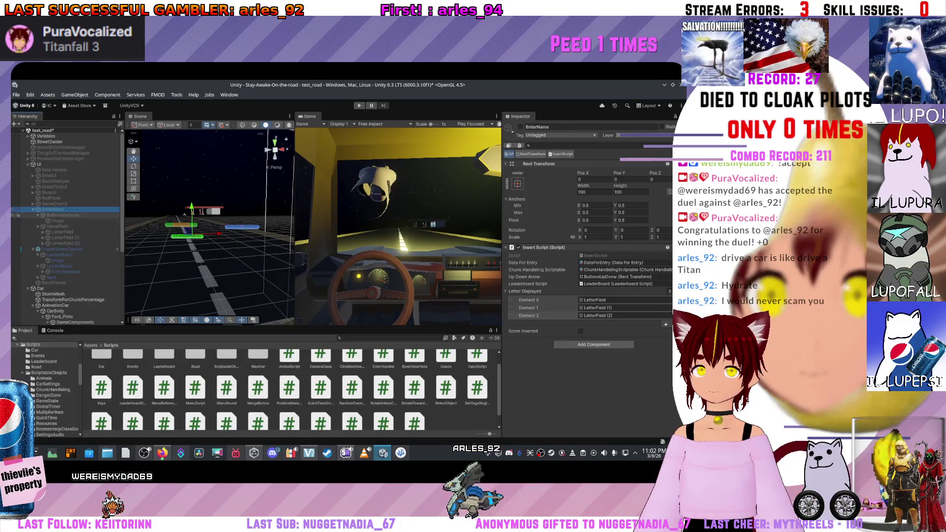
Step: Review CheckIfPlayerHasHighScore, selecting line 89's insertField.SetActive(false), then return to Unity
left_click(400, 453)
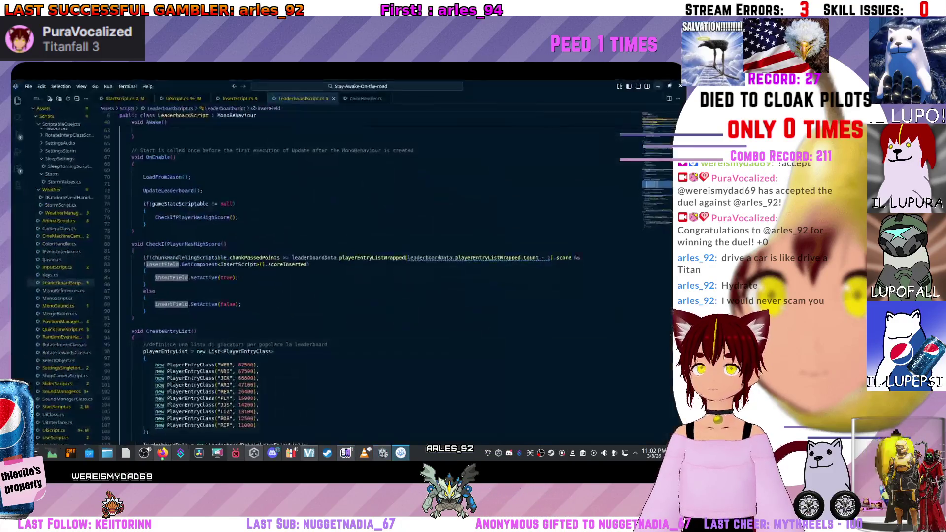
scroll(345, 276, "up", 9)
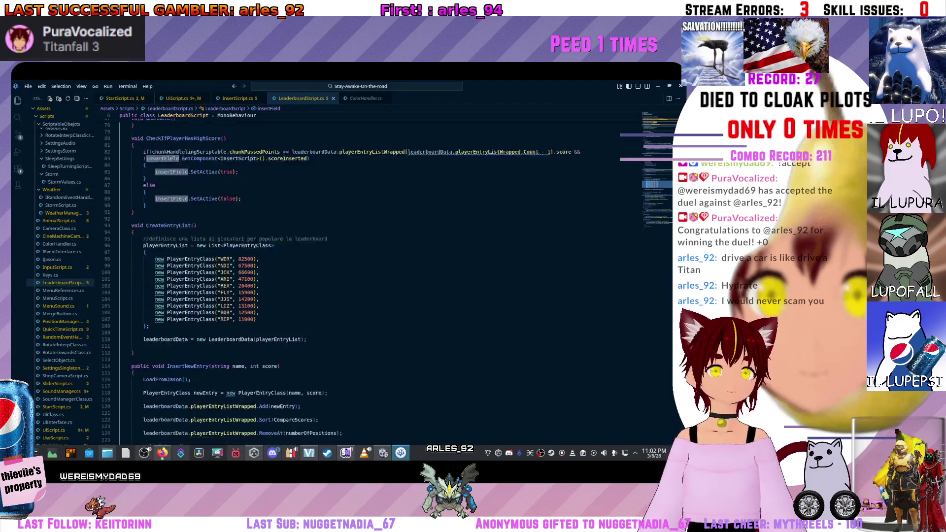
scroll(345, 276, "down", 3)
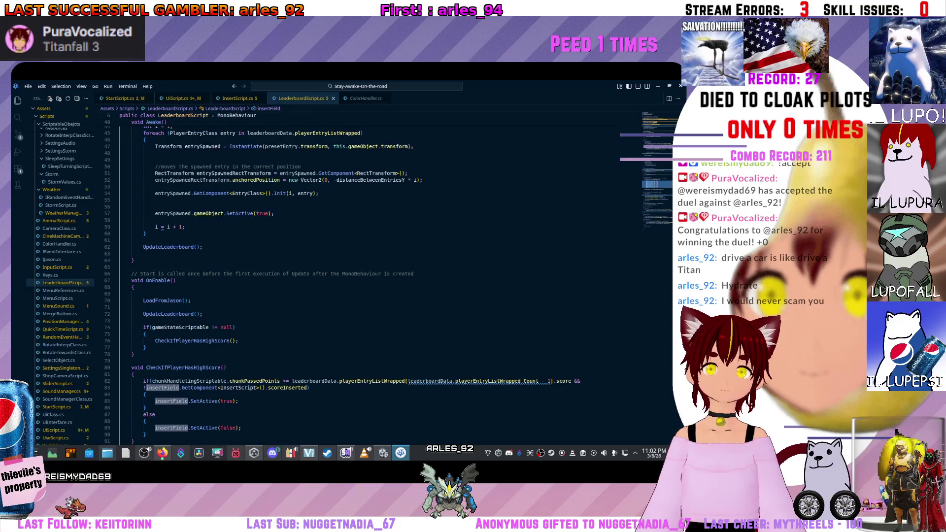
scroll(345, 276, "down", 3)
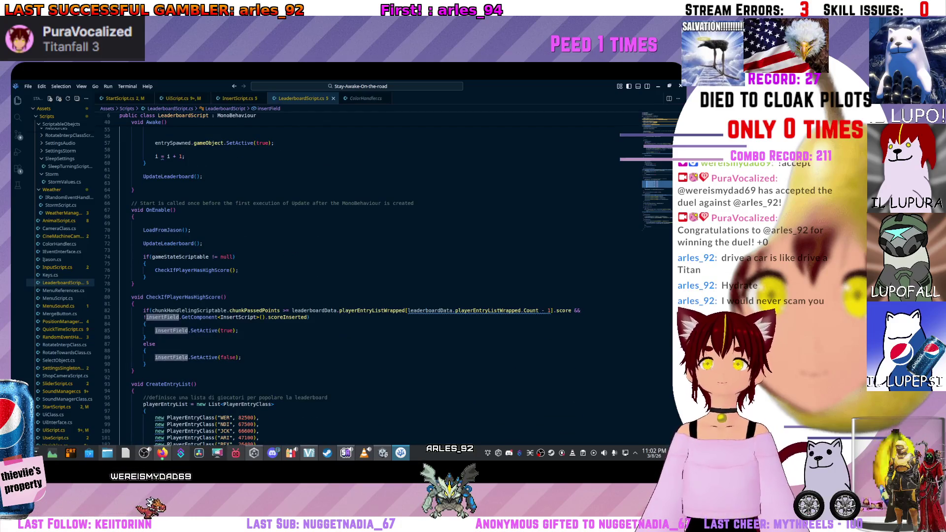
scroll(345, 276, "down", 2)
scroll(345, 281, "down", 6)
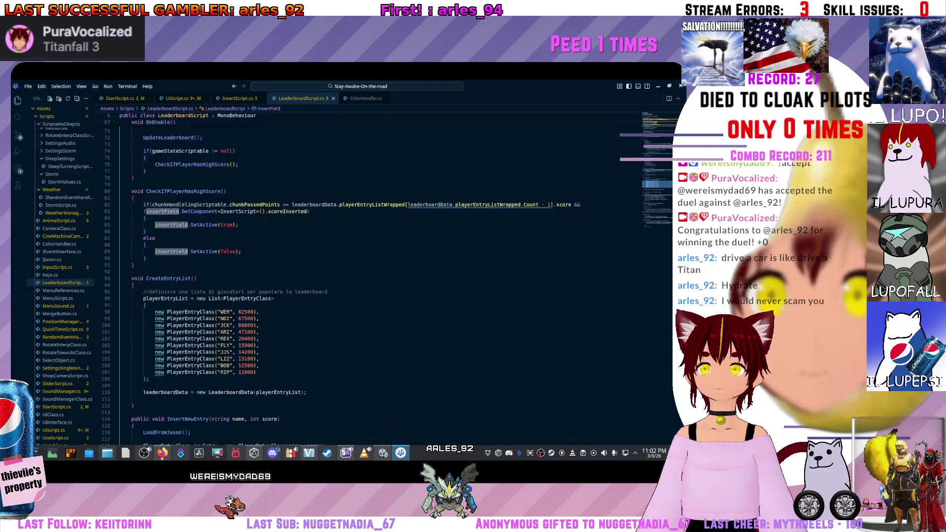
scroll(345, 280, "up", 4)
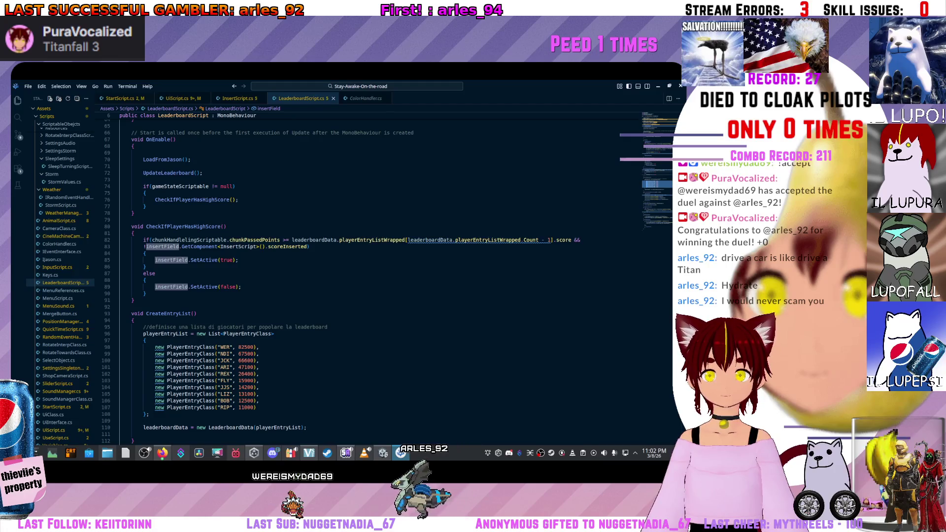
scroll(345, 280, "down", 3)
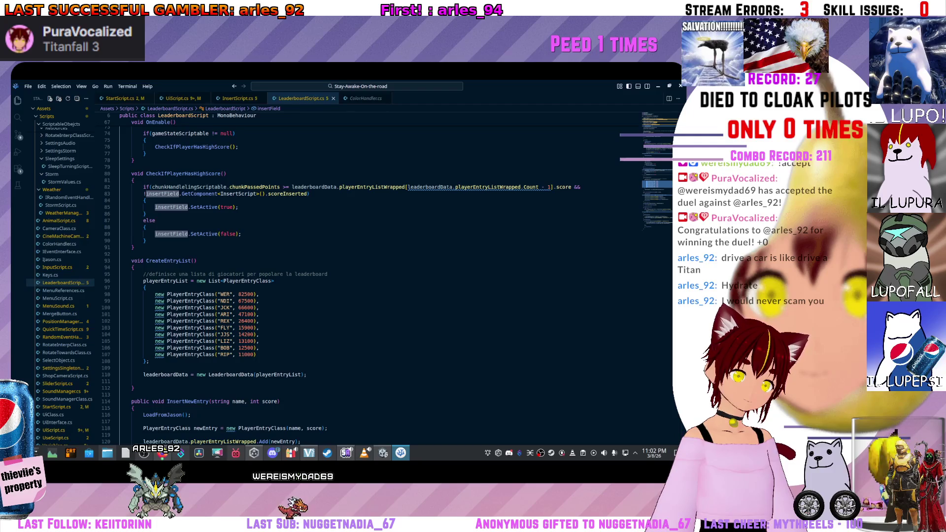
left_click_drag(241, 234, 155, 234)
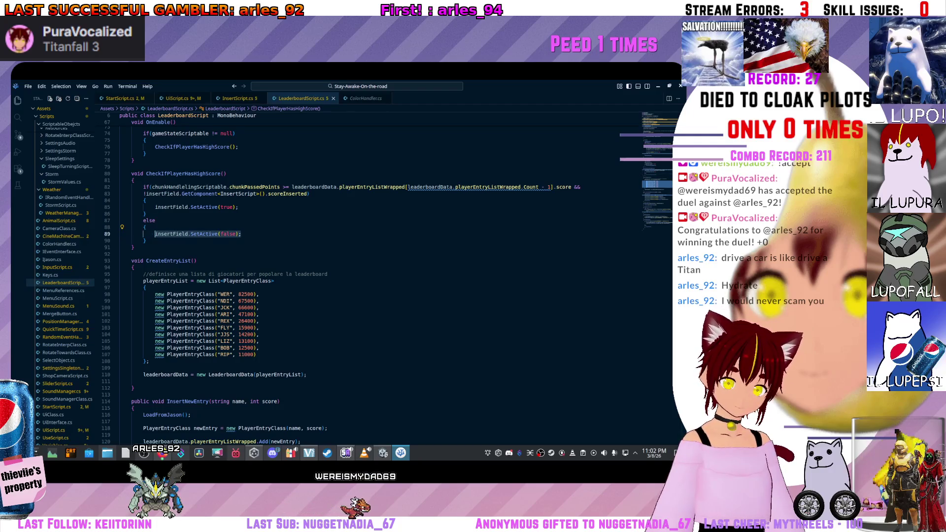
left_click(155, 234)
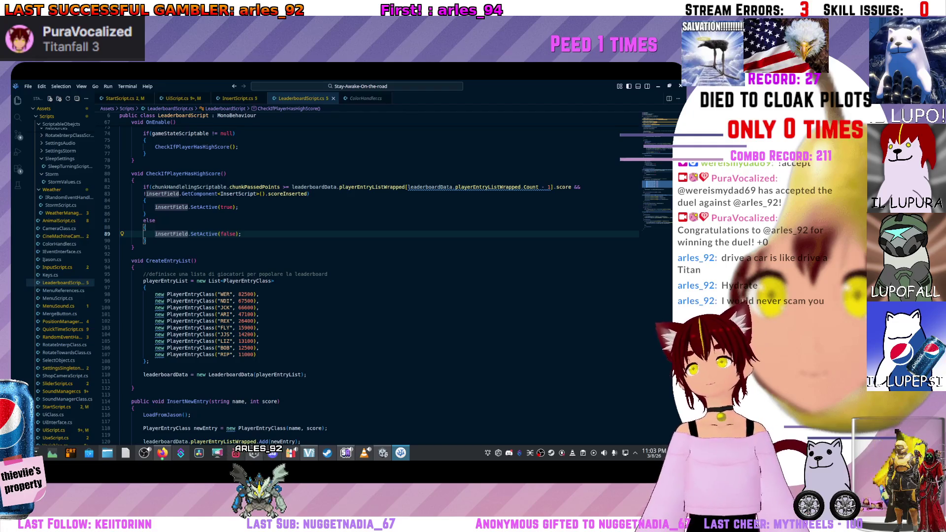
left_click(658, 86)
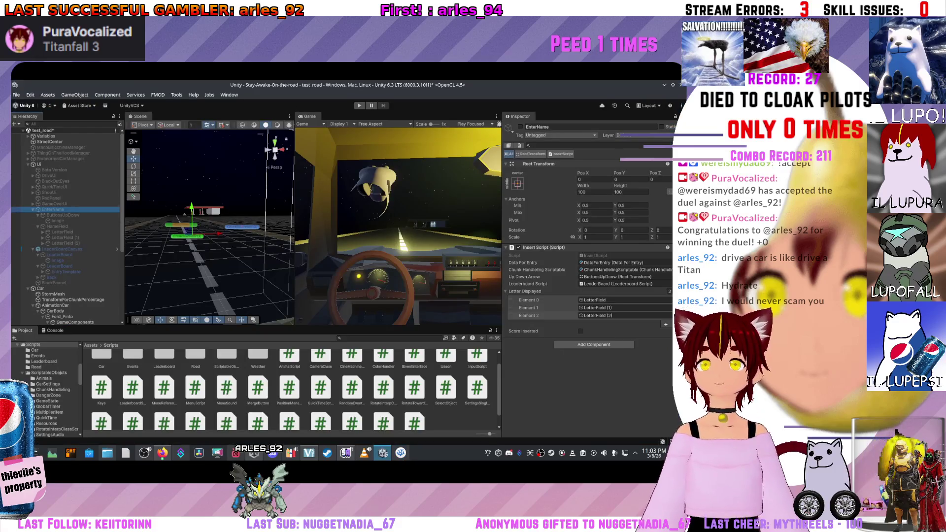
Step: Make the EnterName object and LeaderBoardCanvas active
left_click(520, 126)
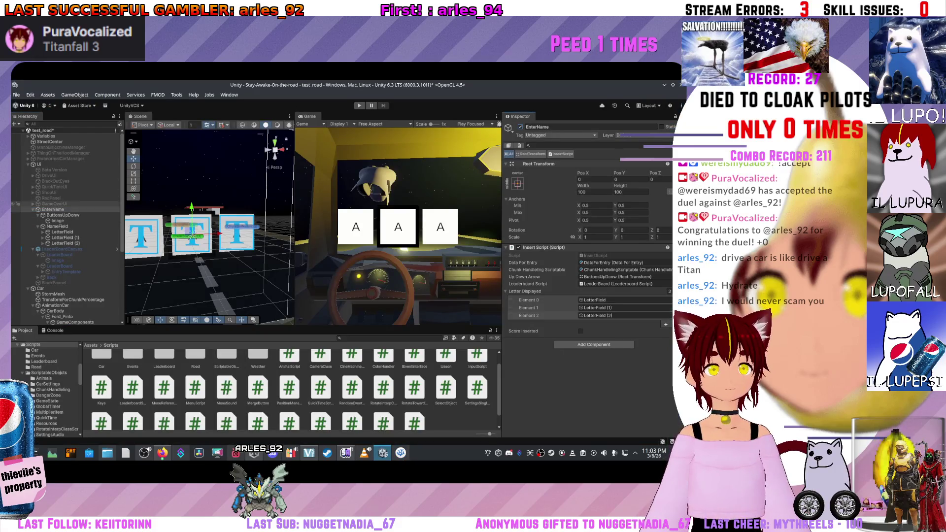
left_click(74, 249)
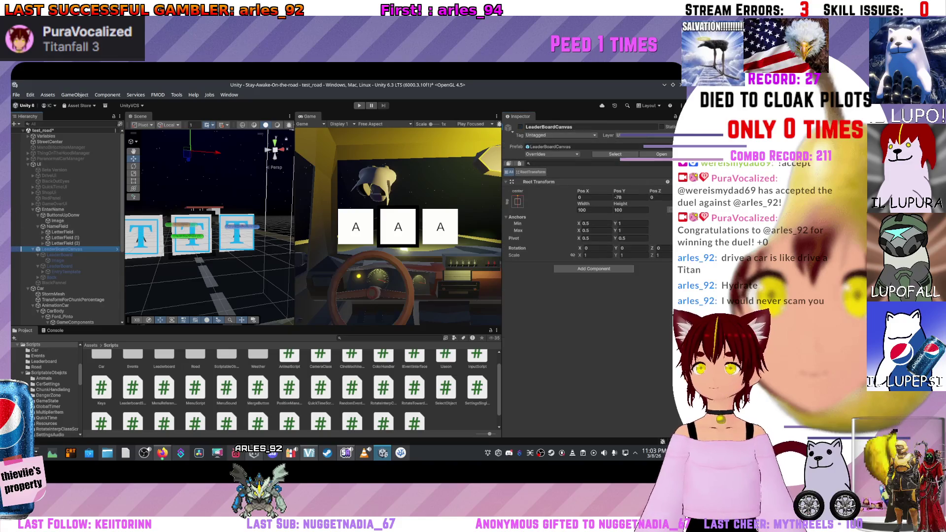
left_click(520, 126)
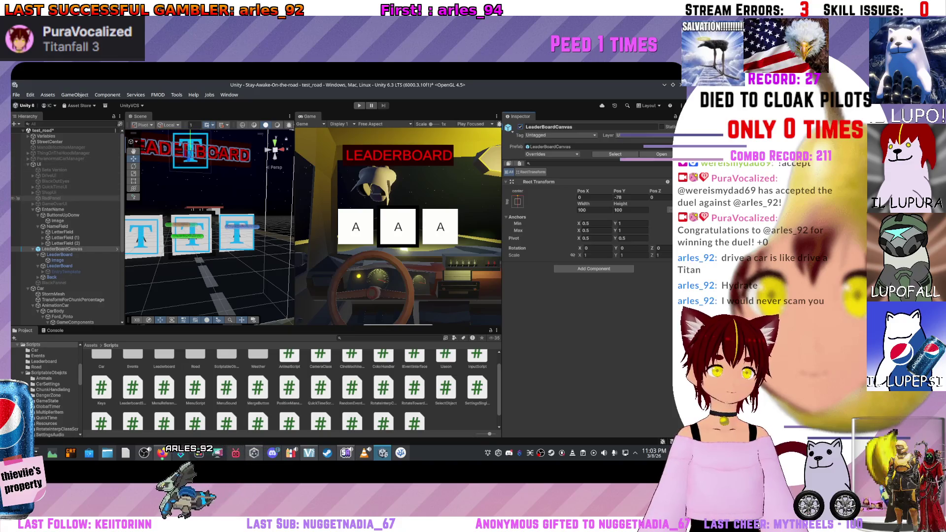
Step: Duplicate RedPanel, move the copy inside EnterName, and frame the LeaderBoard title
left_click(52, 198)
key("ctrl+d")
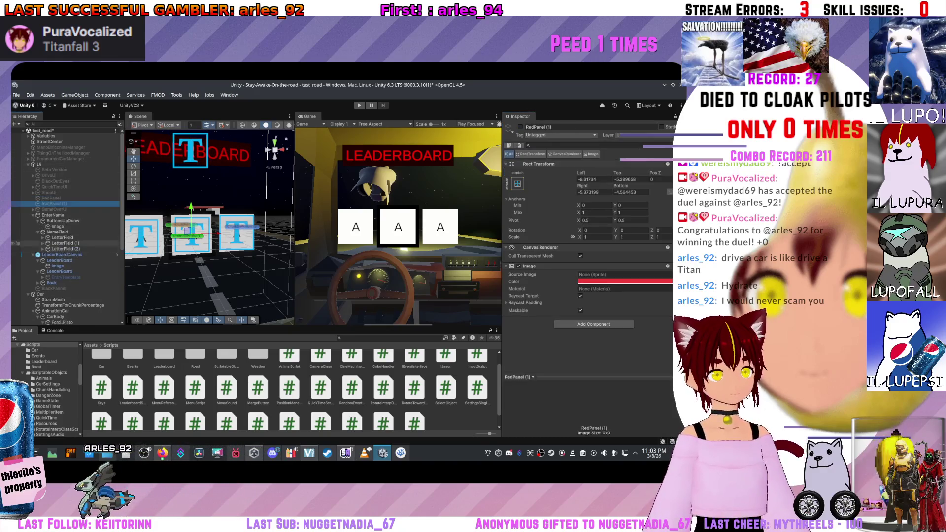
left_click_drag(62, 220, 63, 221)
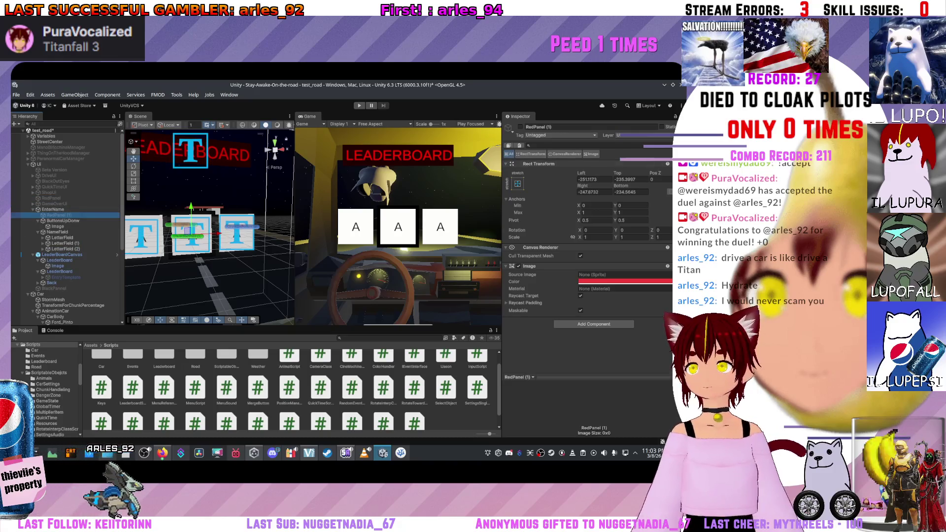
mouse_move(59, 216)
left_mouse_down()
mouse_move(35, 271)
mouse_move(44, 291)
left_mouse_up()
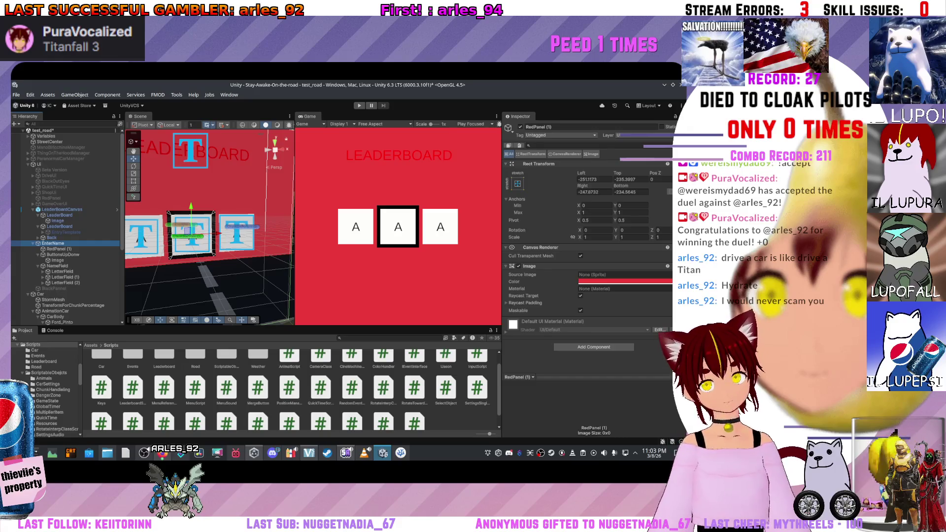
left_click(59, 216)
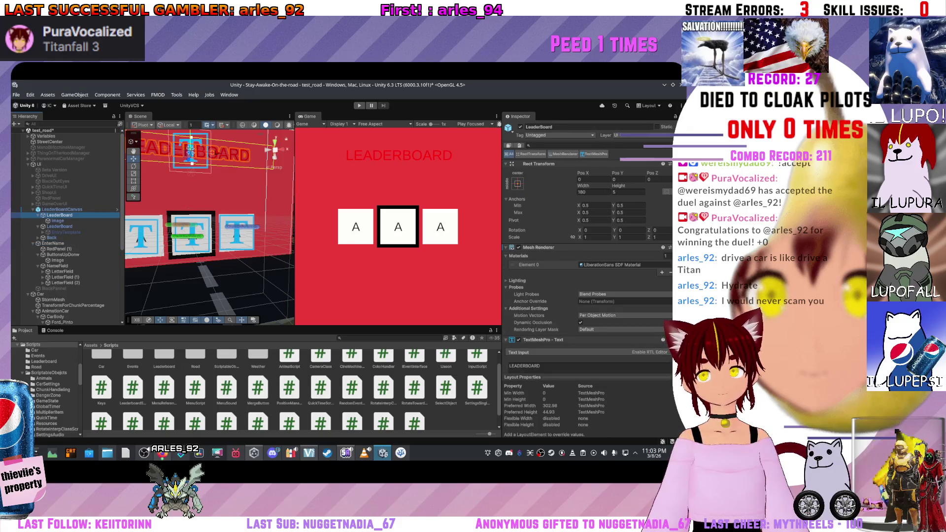
key("f")
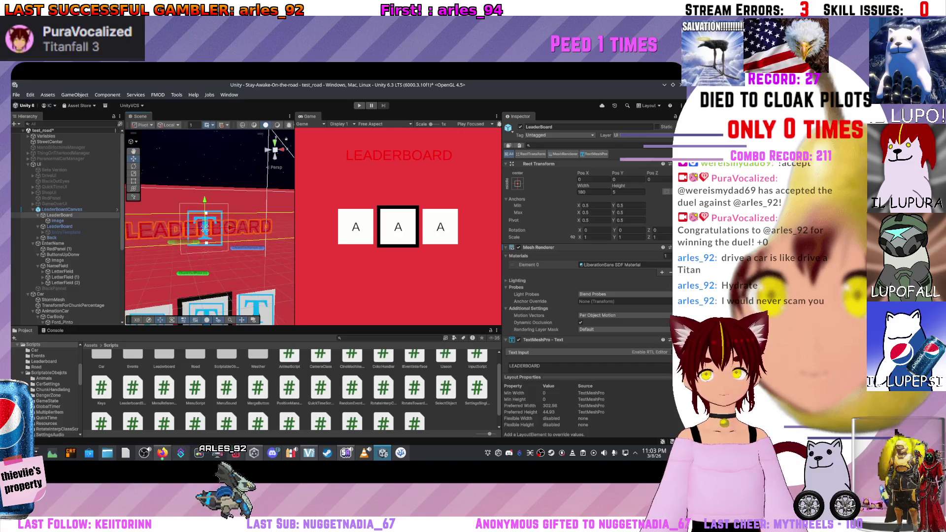
Step: Frame the whole canvas, then undo the RedPanel duplication and move
left_click(57, 265)
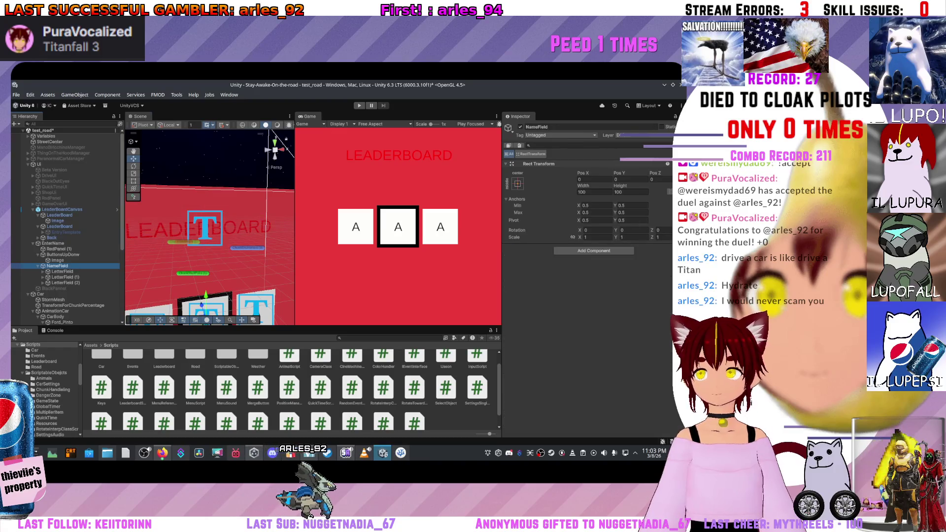
left_click(57, 260)
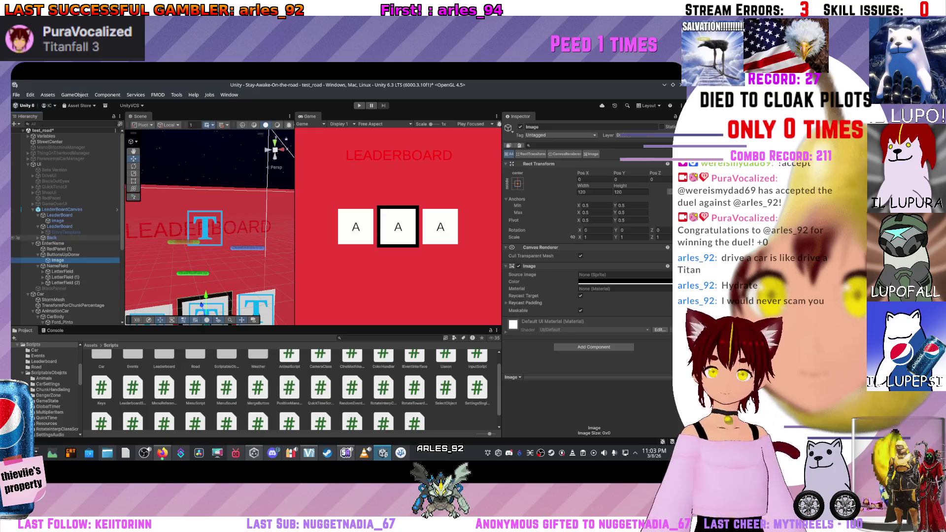
key("f")
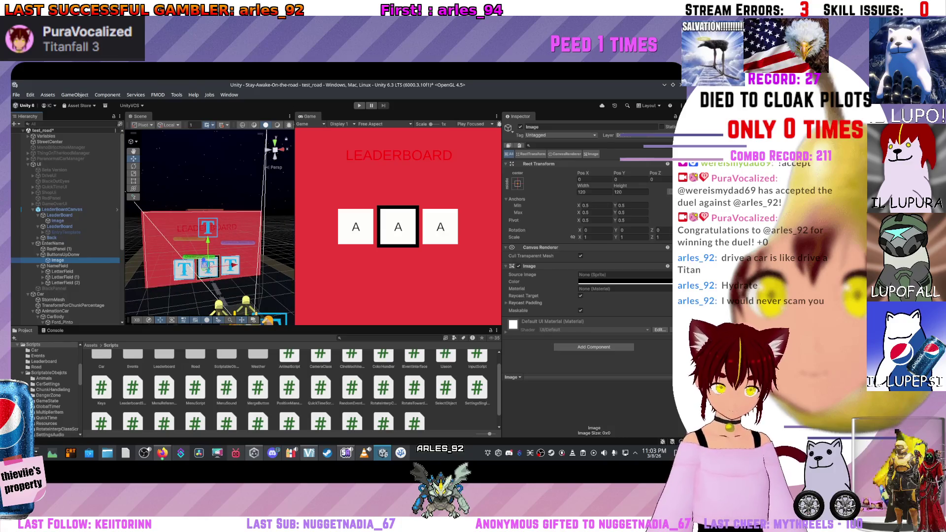
key("ctrl+z")
key("ctrl+z")
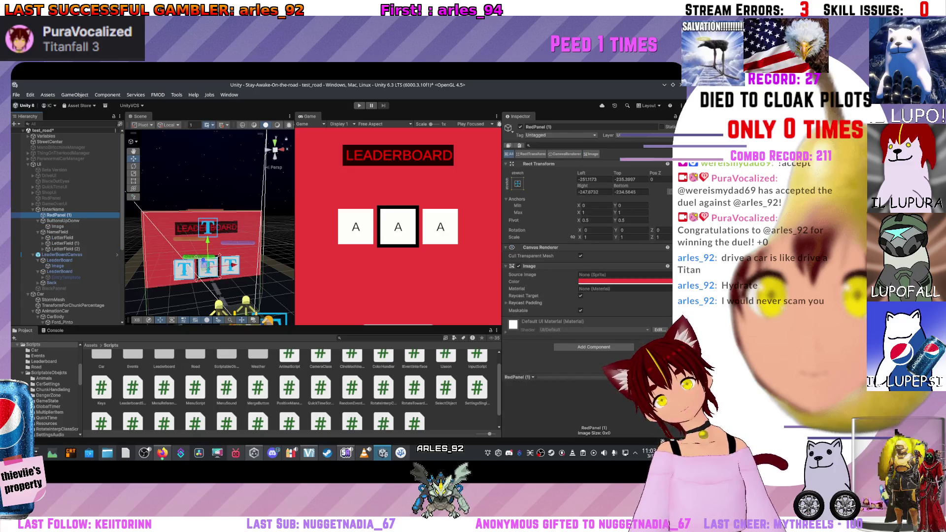
key("ctrl+z")
key("ctrl+z")
key("ctrl+z")
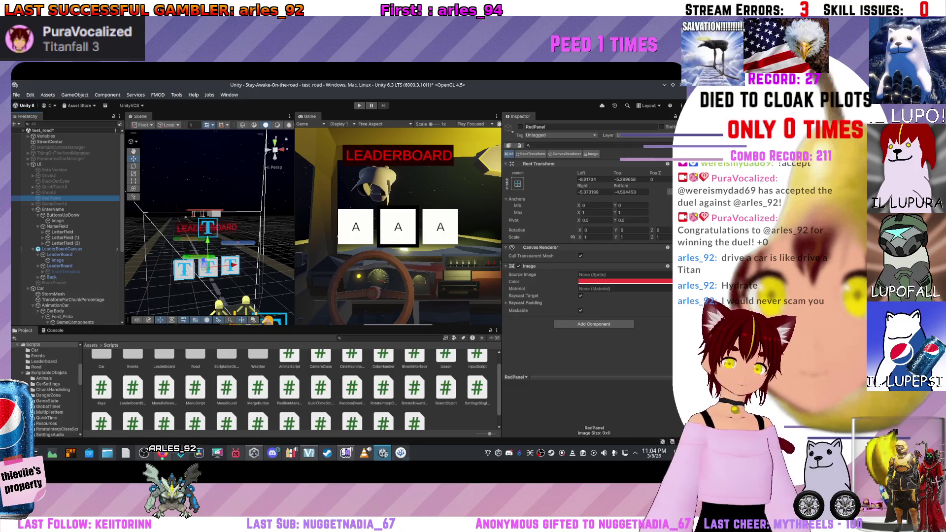
key("alt+Tab")
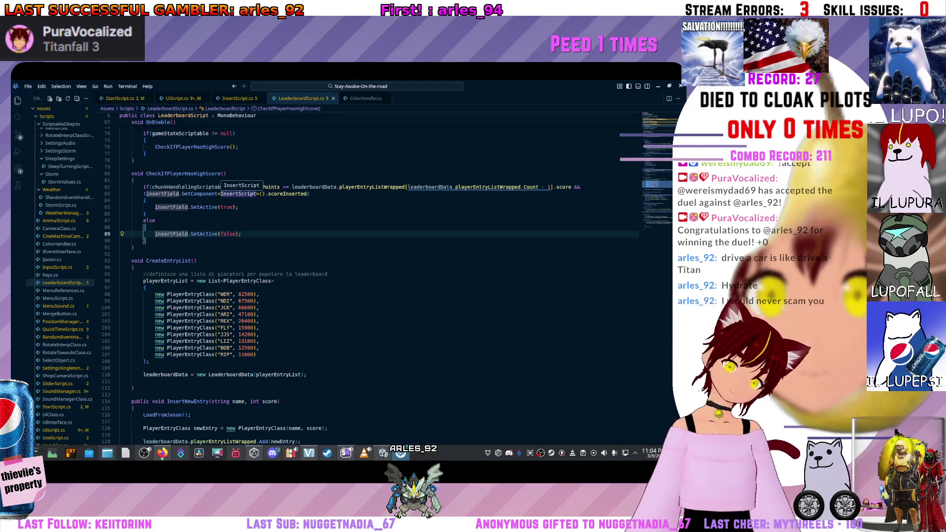
Step: Add [SerializeField] GameObject ParentCanvas; under the Data header and save the script
scroll(374, 276, "up", 15)
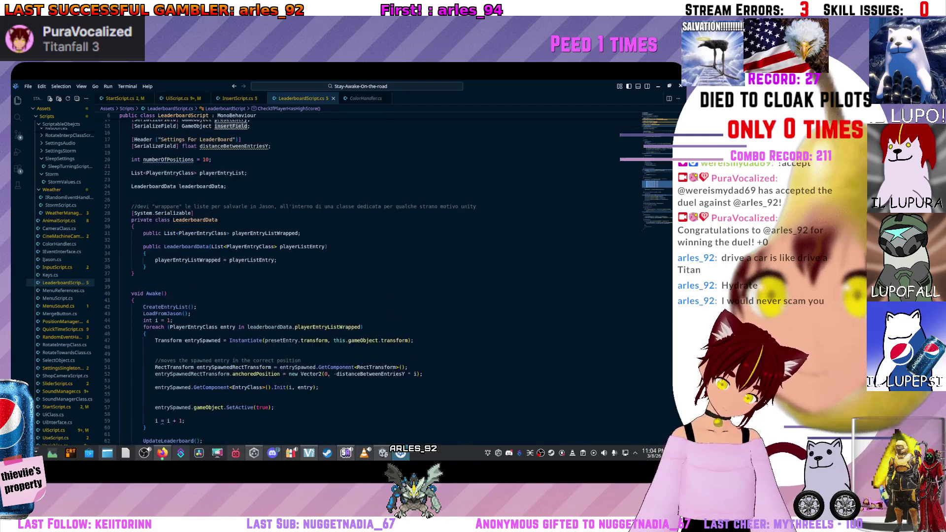
scroll(375, 276, "up", 4)
left_click(250, 208)
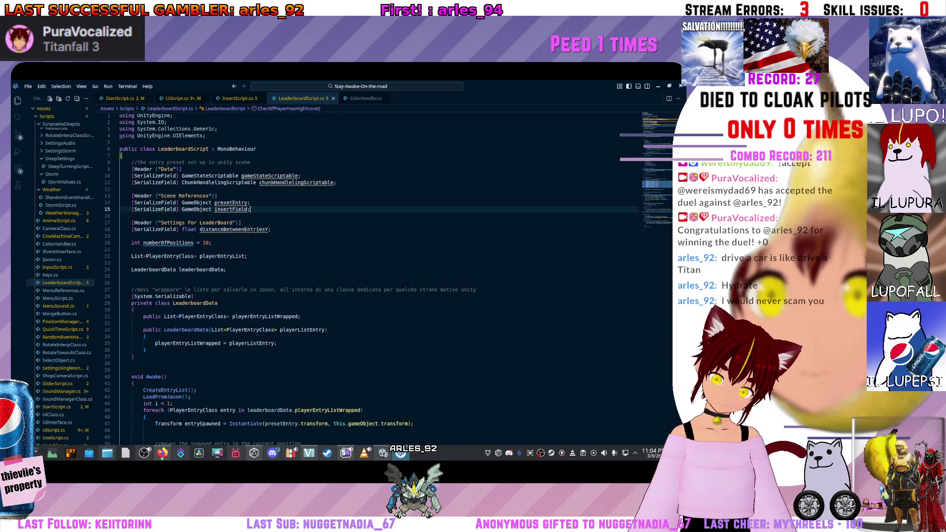
left_click(336, 182)
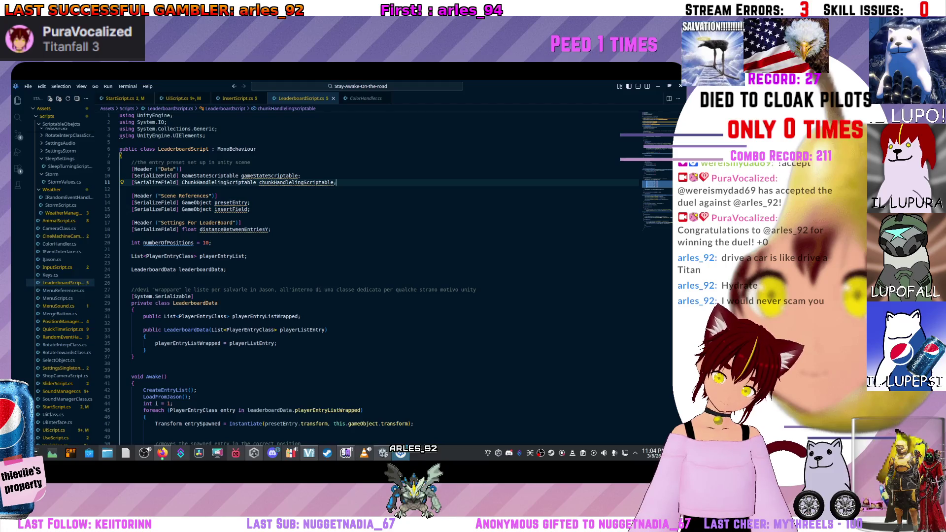
left_click(181, 169)
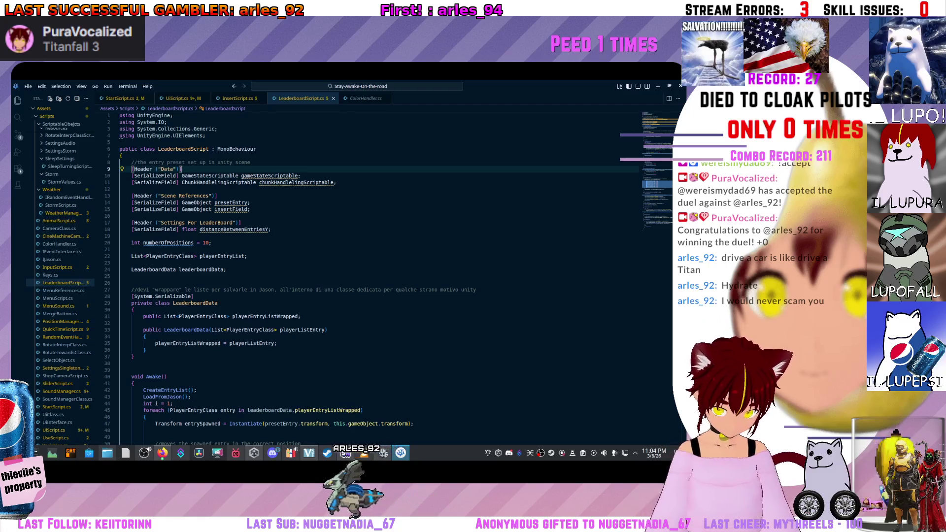
key("Return")
type("[")
type("Ser")
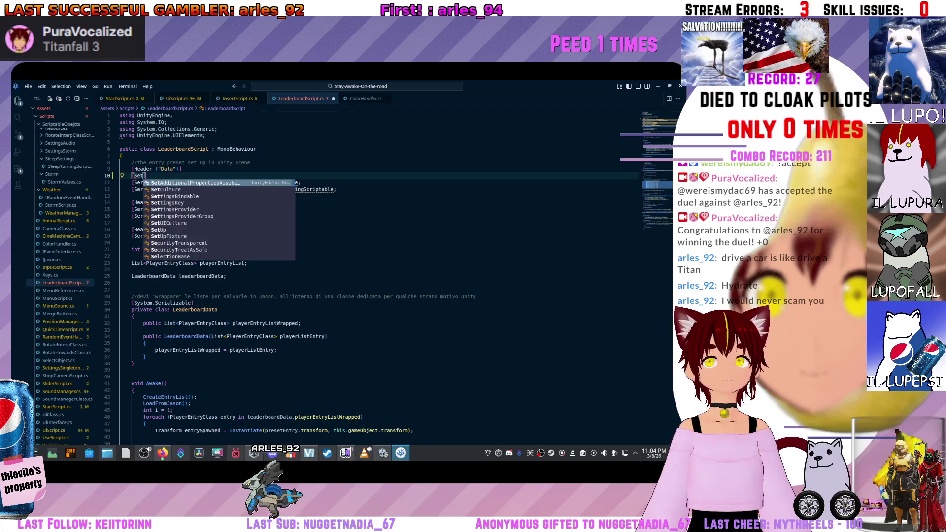
key("Tab")
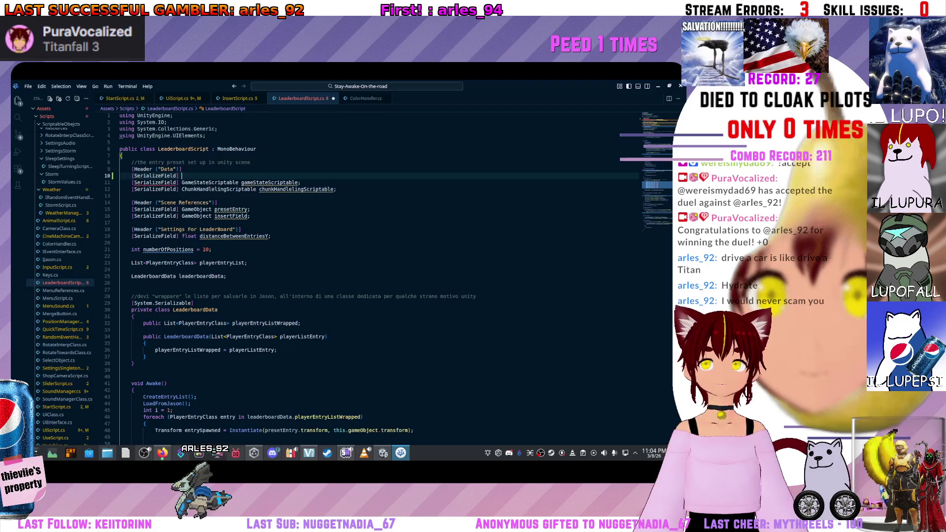
type("] Game")
key("Tab")
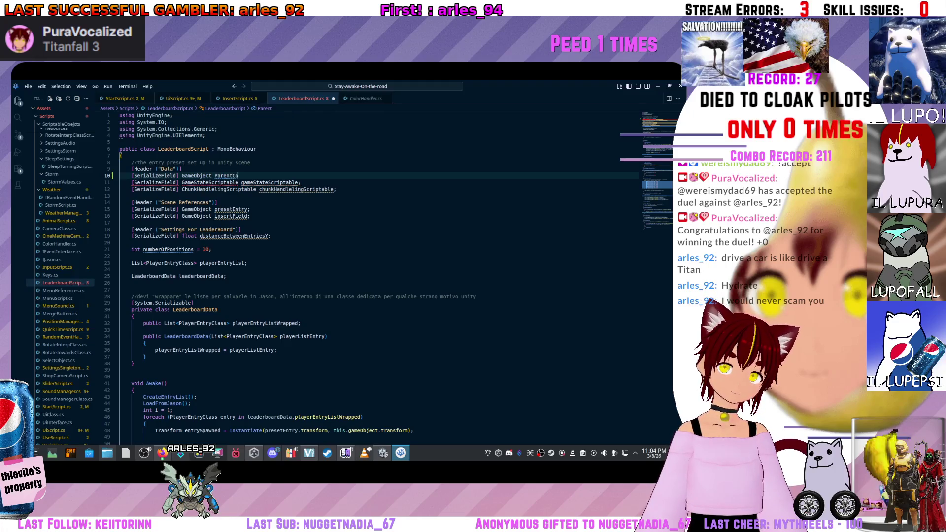
key("ctrl+s")
Step: Rename the ParentCanvas field to parentCanvas
scroll(325, 271, "down", 5)
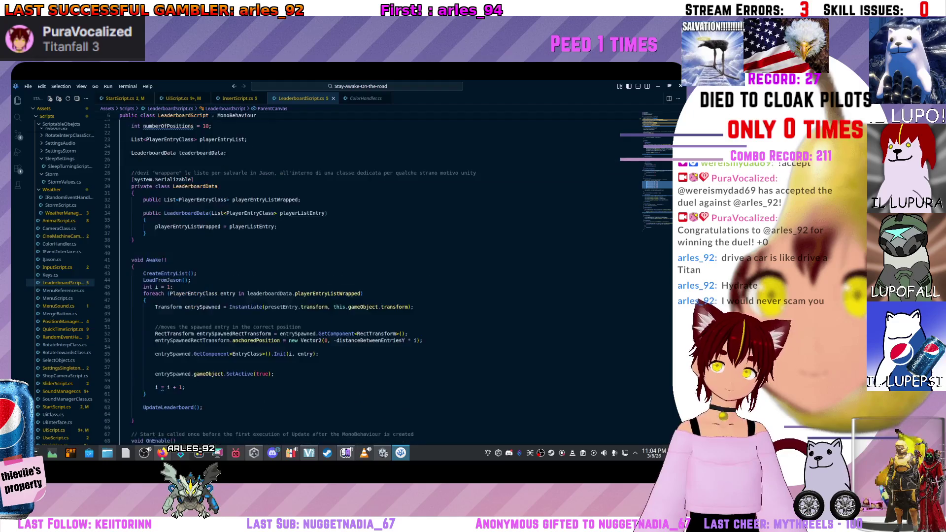
scroll(325, 271, "up", 4)
key("F2")
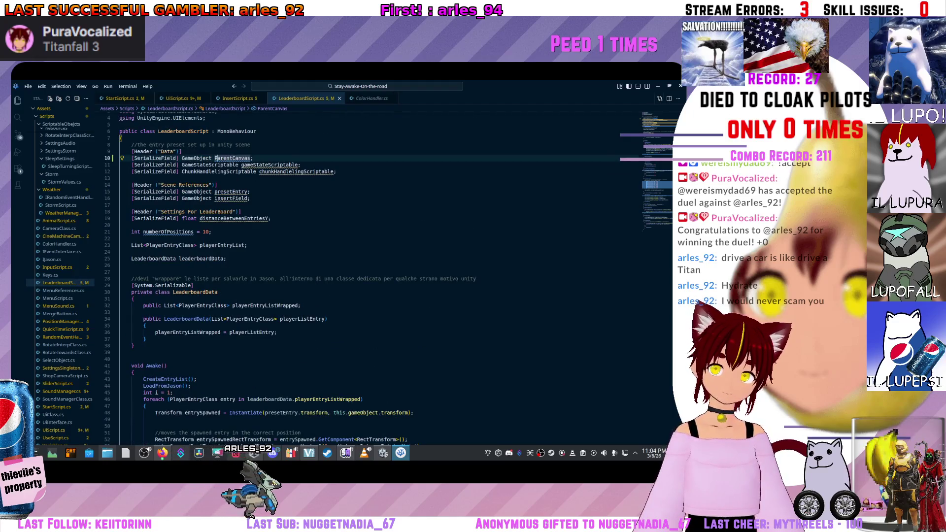
type("parentCanvas")
key("Return")
scroll(370, 276, "down", 11)
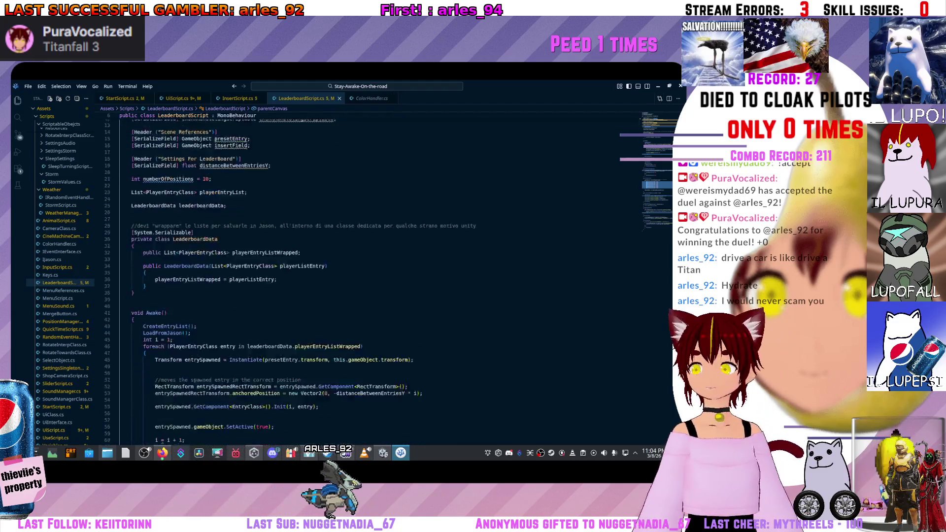
scroll(345, 276, "down", 6)
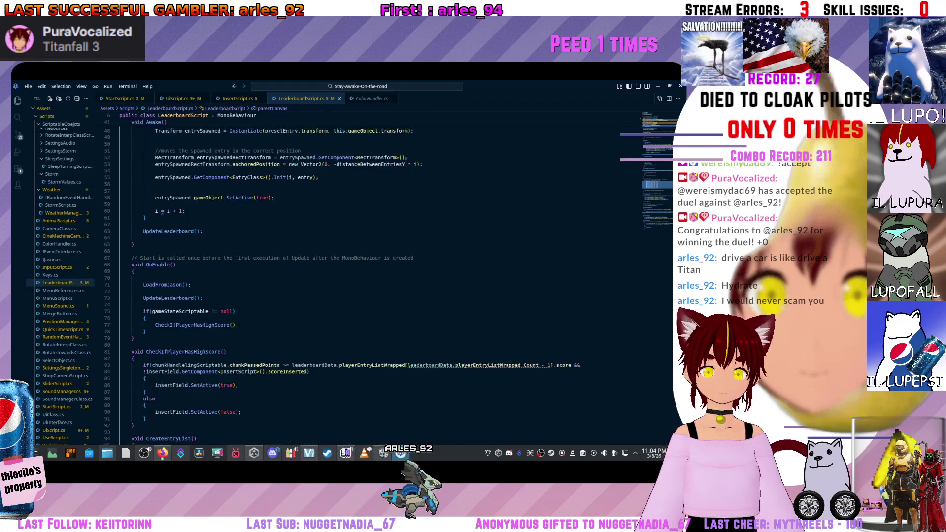
Step: Insert parentCanvas.SetActive(false); after insertField.SetActive(true); in the high-score branch
left_click(238, 332)
left_click(145, 326)
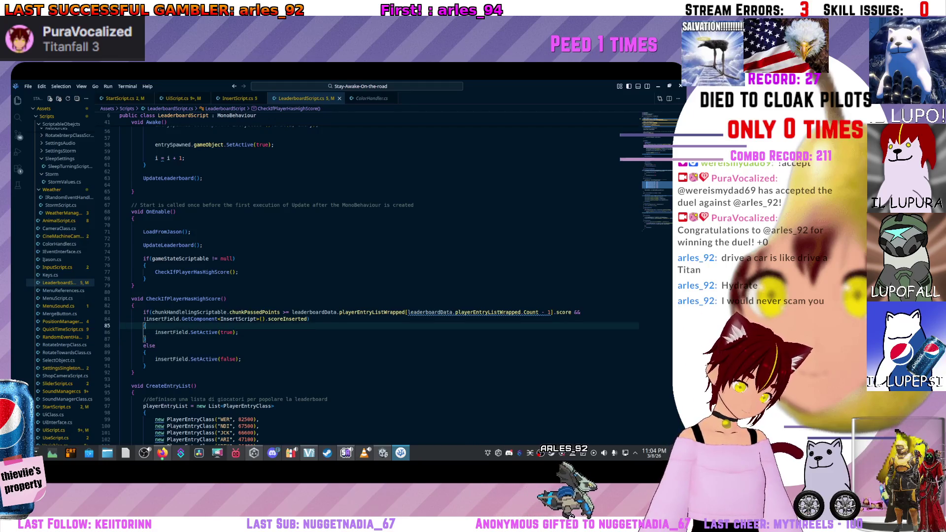
left_click(238, 332)
key("Return")
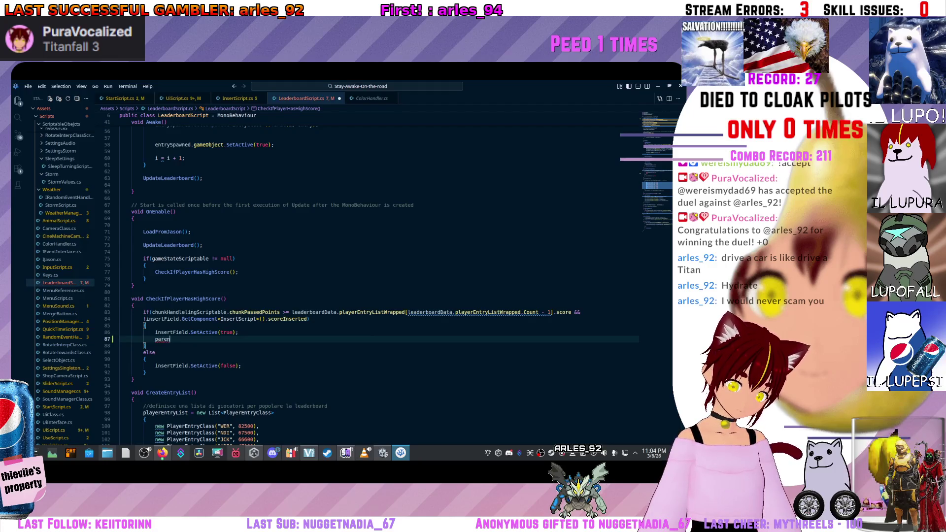
key("BackSpace")
key("Tab")
type(".")
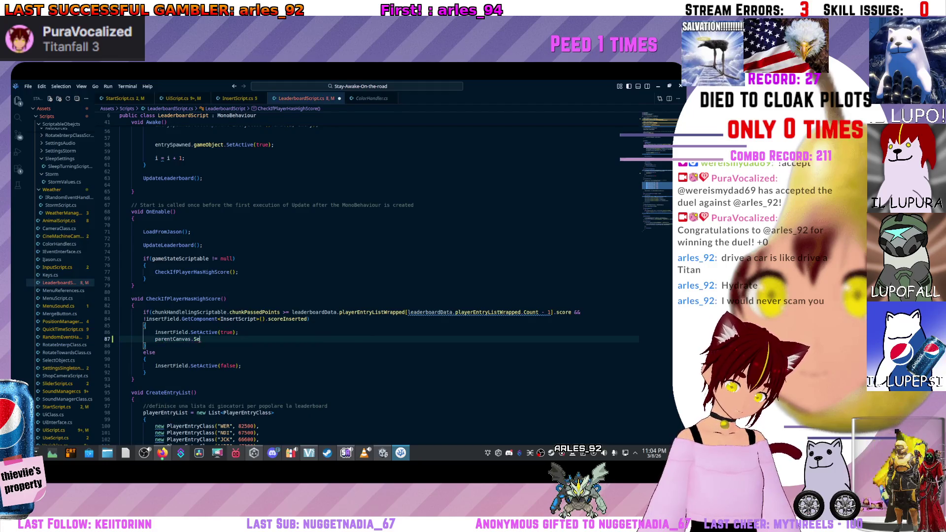
key("Tab")
type("e);")
left_click(146, 326)
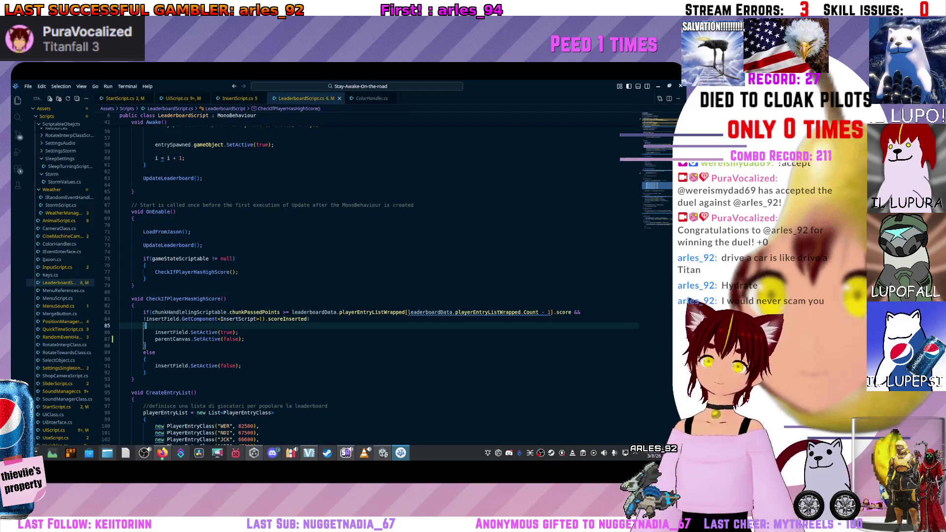
left_click(658, 86)
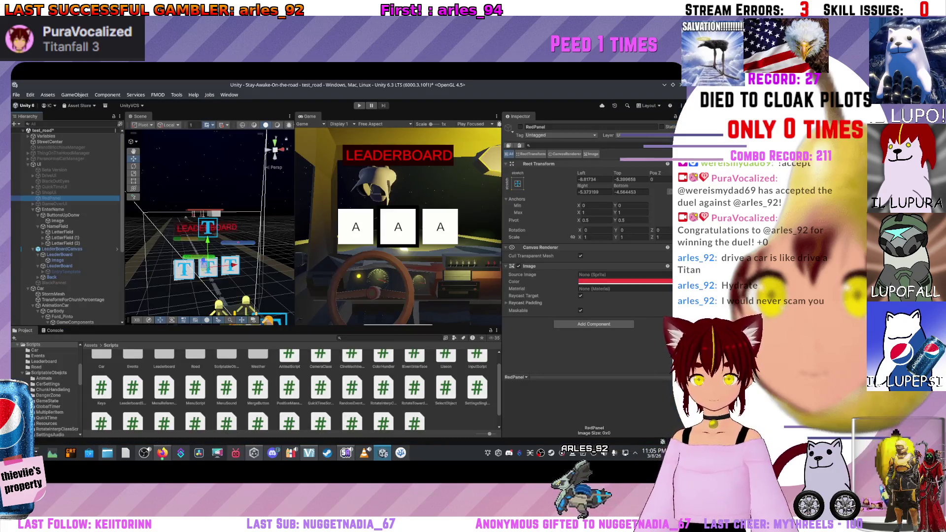
Step: Inspect LeaderBoardCanvas, the LeaderBoard text and the LeaderBoard object's script settings
left_click(62, 249)
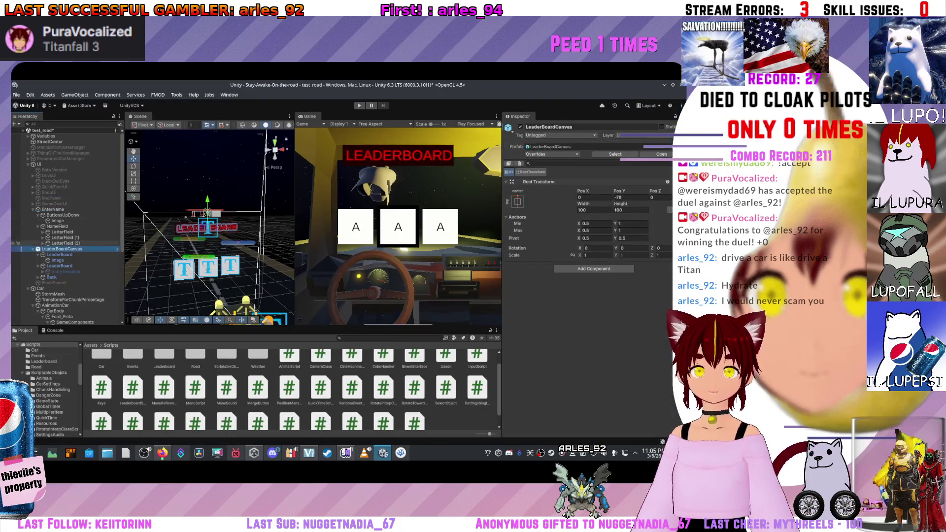
left_click(17, 266)
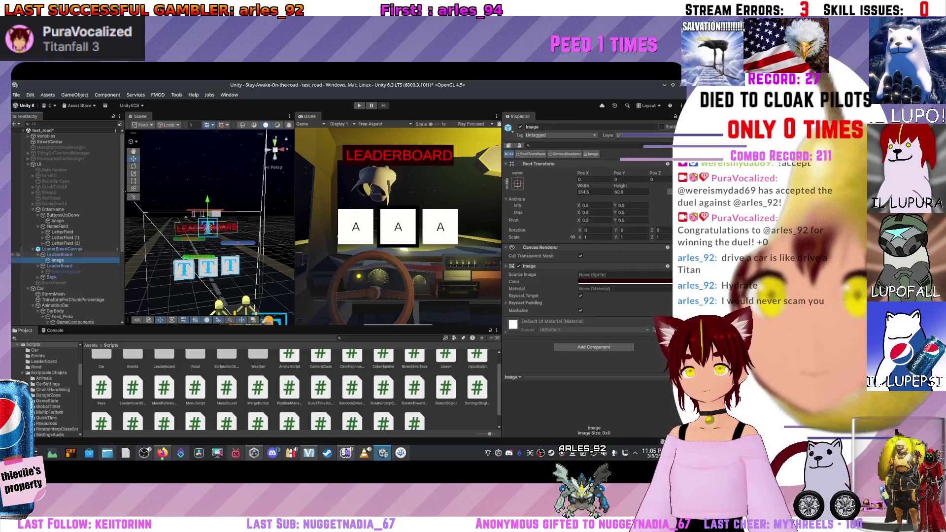
left_click(18, 254)
scroll(589, 246, "down", 5)
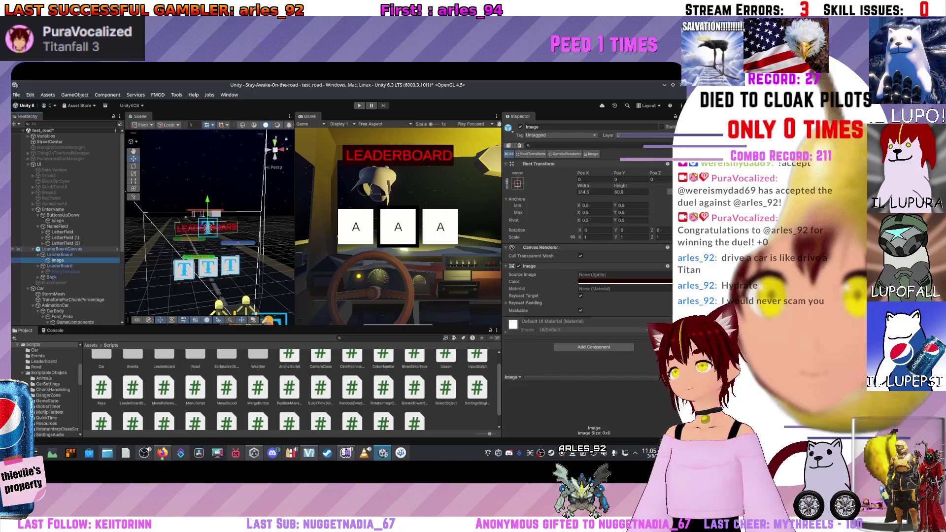
left_click(18, 265)
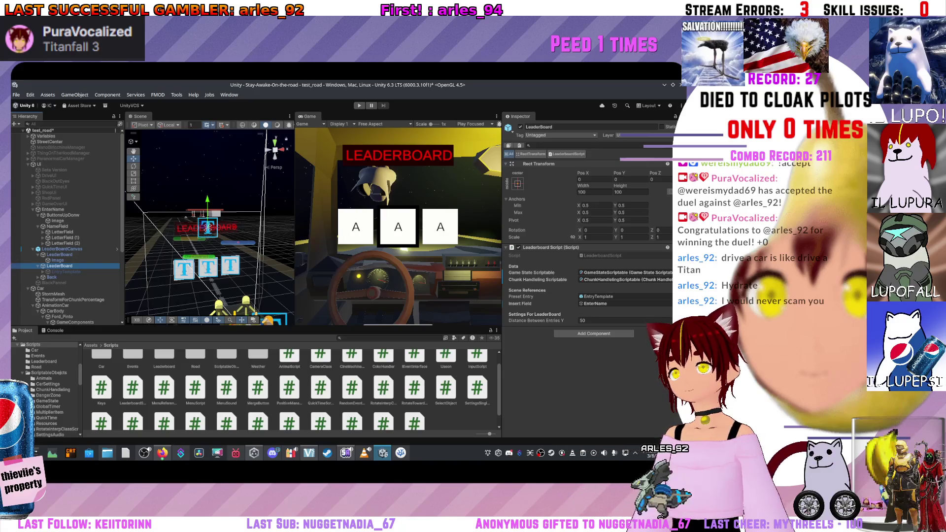
key("alt+Tab")
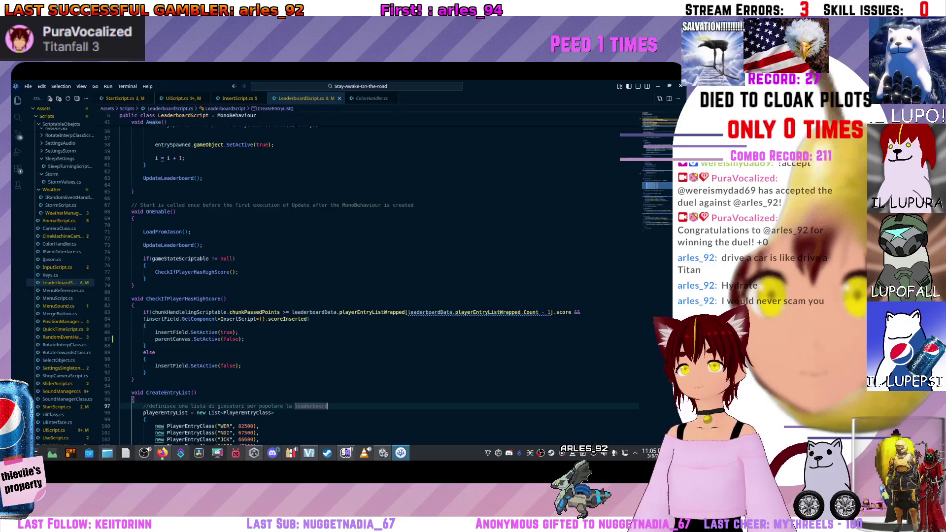
key("alt+Tab")
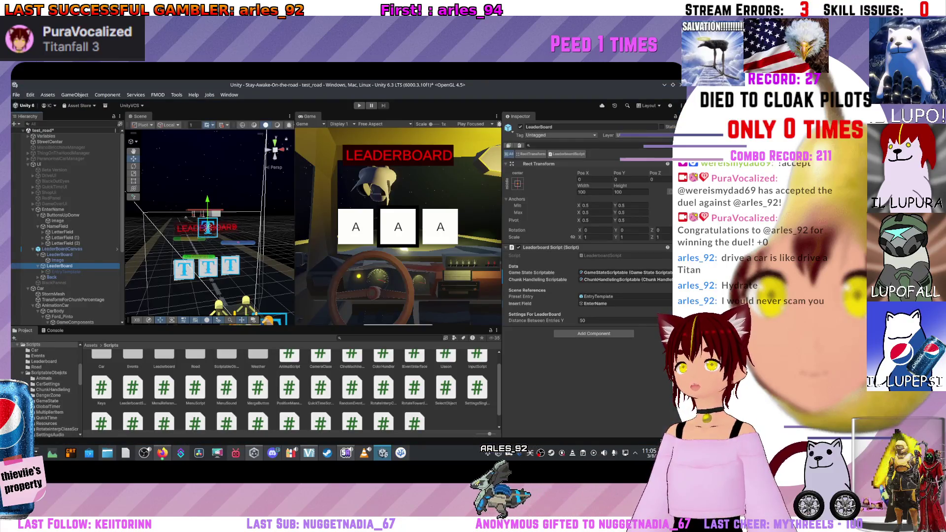
Step: Refresh the project assets so the edited scripts recompile
right_click(446, 326)
left_click(466, 345)
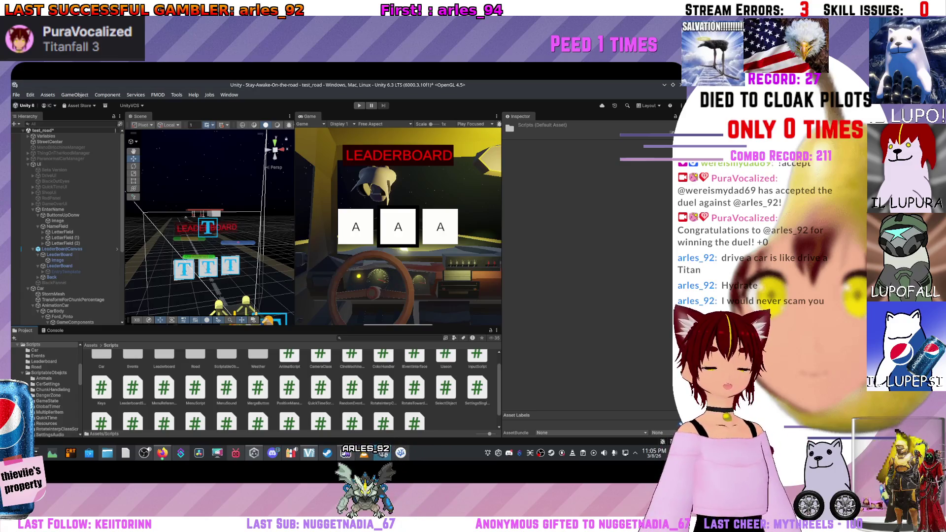
left_click(57, 260)
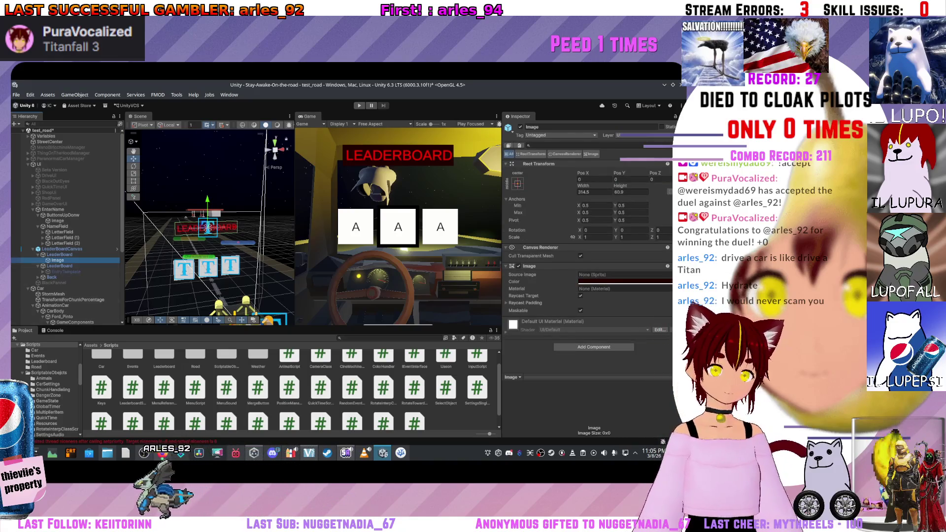
Step: Toggle the Console view and return to the project's script assets
key("ctrl+shift+c")
key("ctrl+5")
key("ctrl+shift+c")
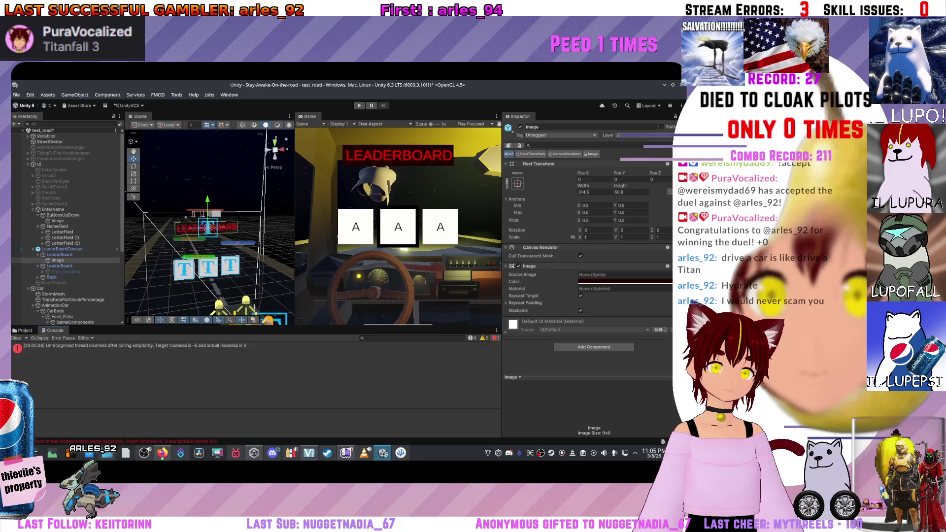
key("ctrl+5")
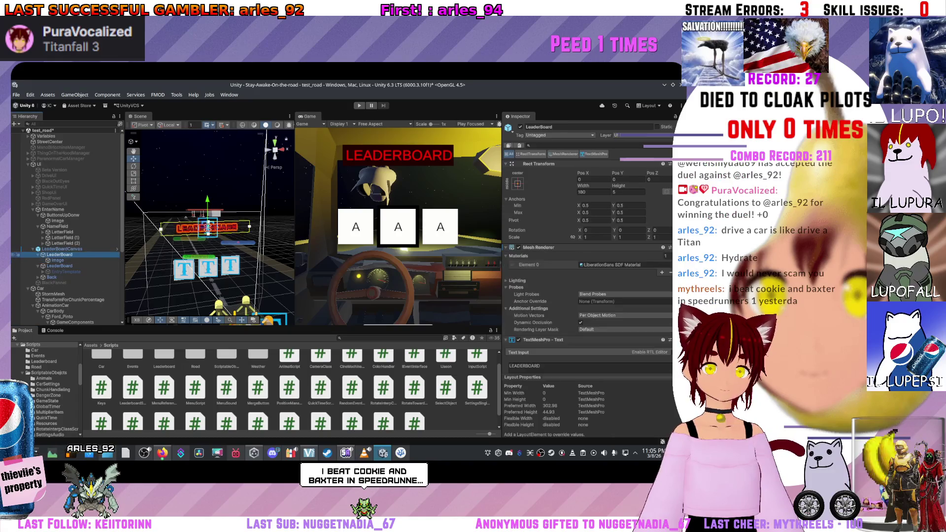
Step: Drag LeaderBoardCanvas into the LeaderBoard script's Parent Canvas field
left_click(61, 249)
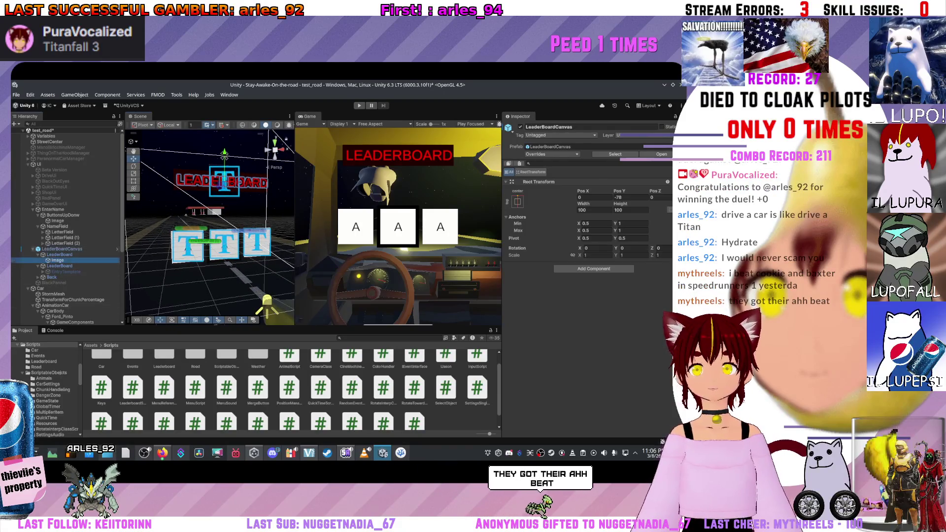
left_click(59, 266)
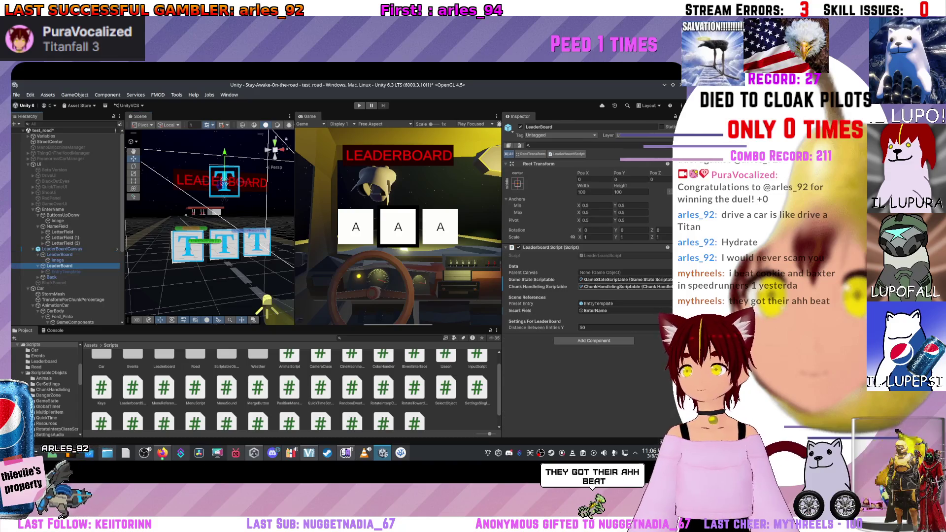
left_click(21, 249)
left_click(59, 266)
left_click_drag(59, 248, 625, 272)
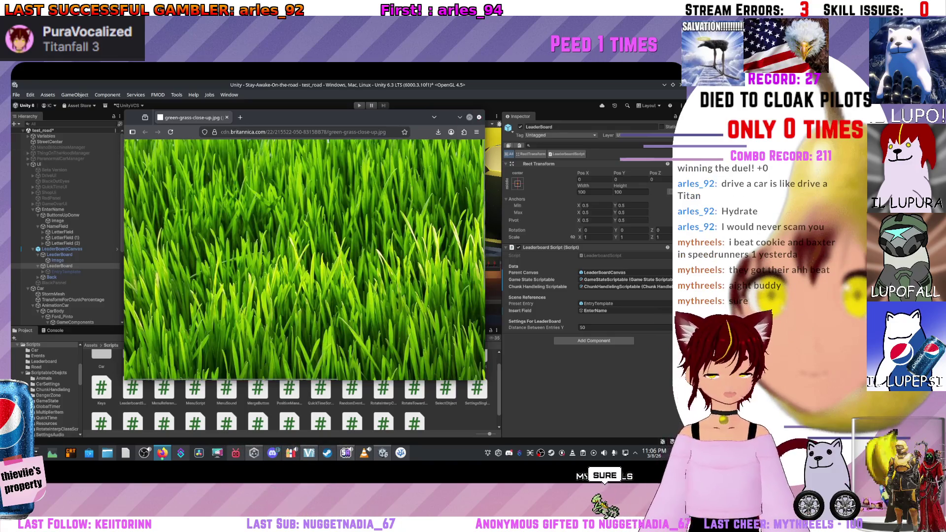
key("super+Up")
key("alt+Tab")
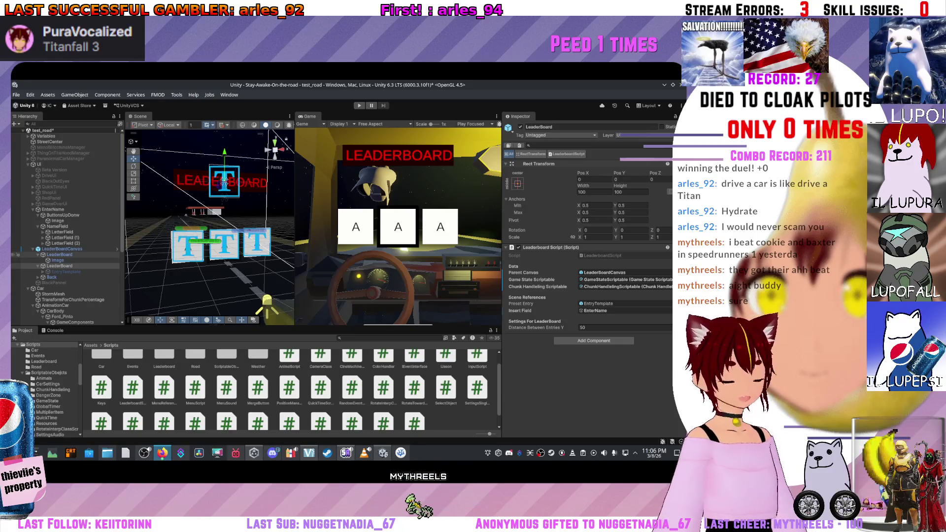
Step: Inspect EntryTemplate, the LeaderBoard script and LeaderBoardCanvas to verify the script's Parent Canvas and Preset Entry references
scroll(210, 224, "up", 3)
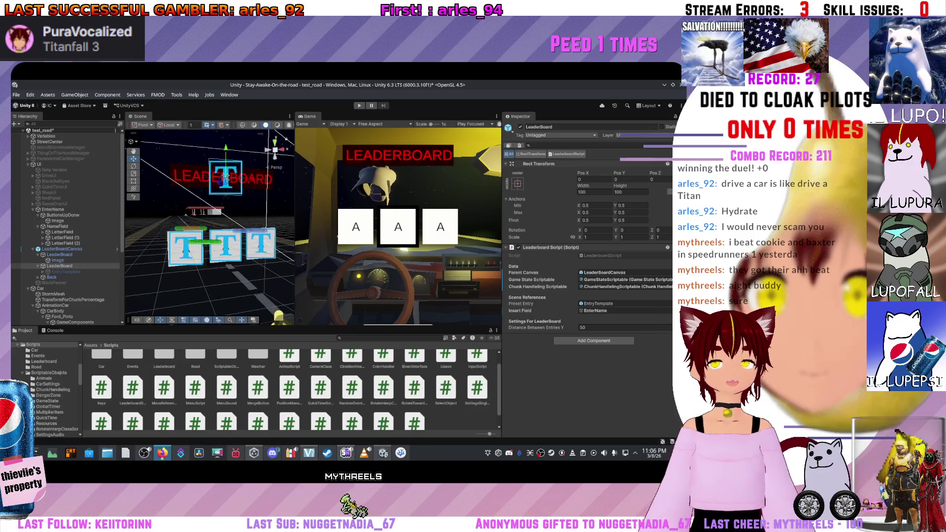
scroll(225, 178, "up", 8)
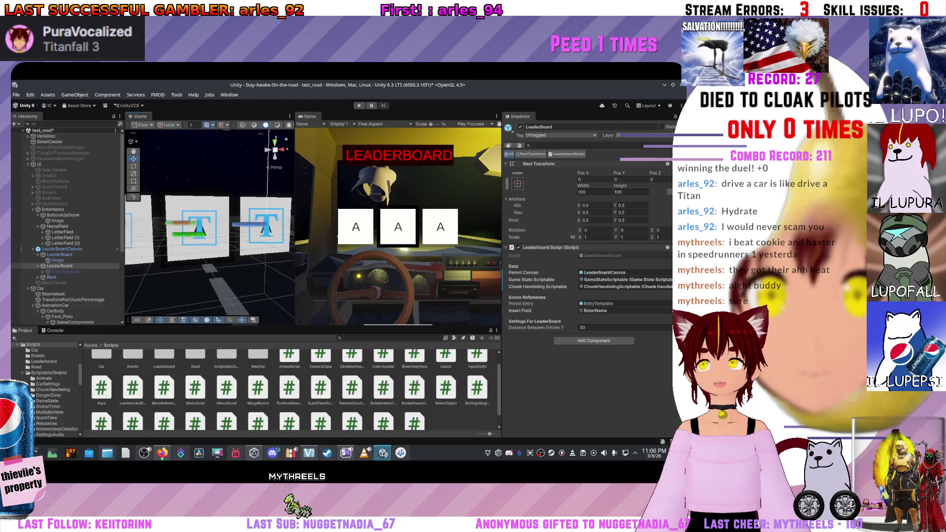
scroll(210, 256, "up", 5)
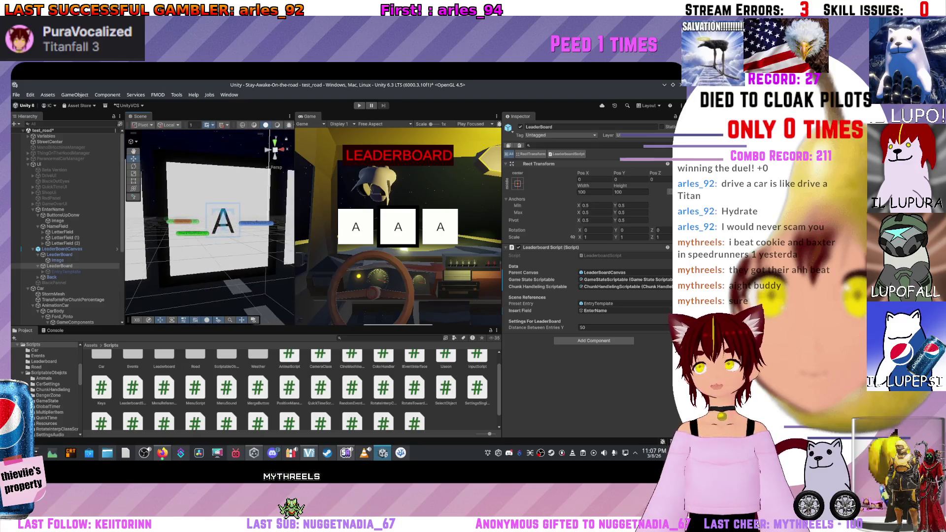
scroll(210, 224, "down", 5)
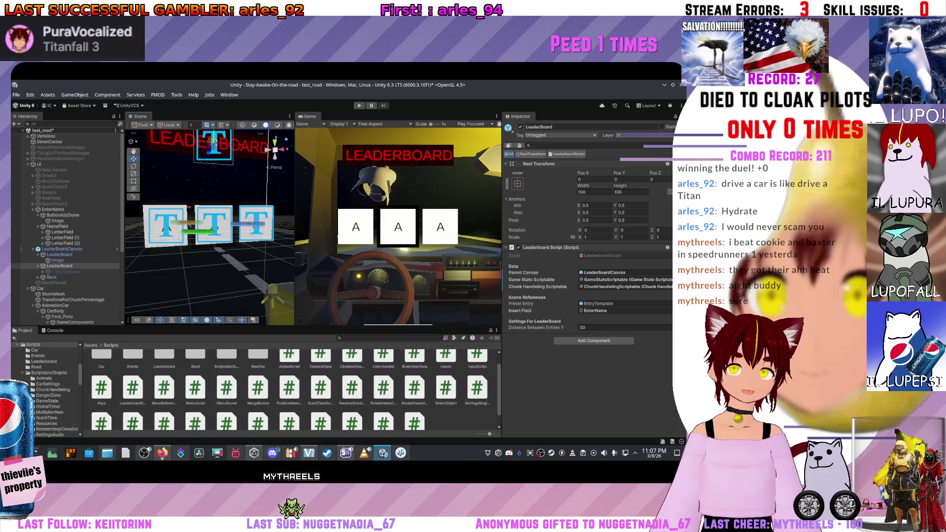
left_click(64, 271)
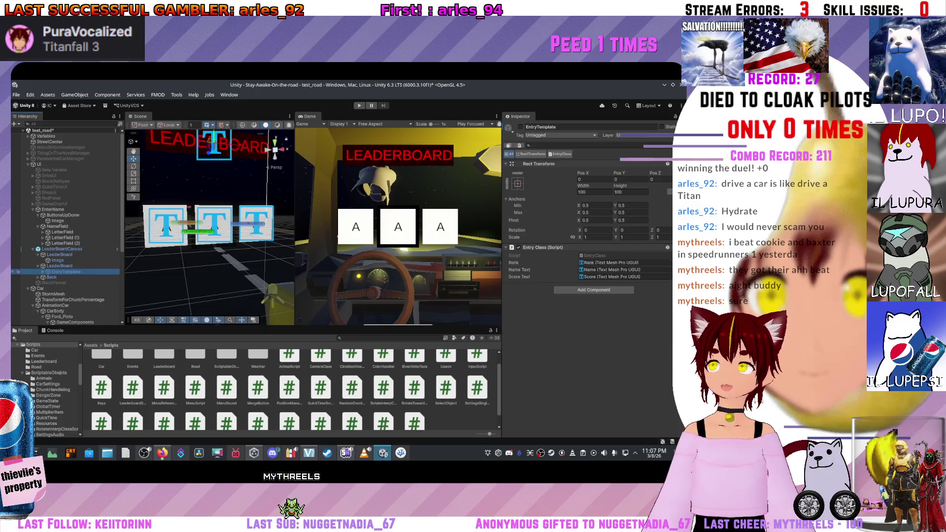
left_click(59, 265)
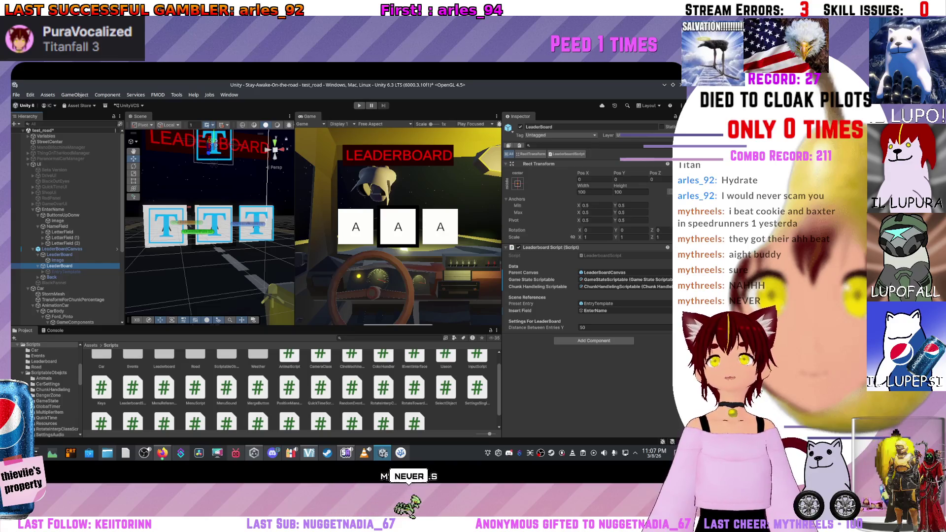
left_click(62, 249)
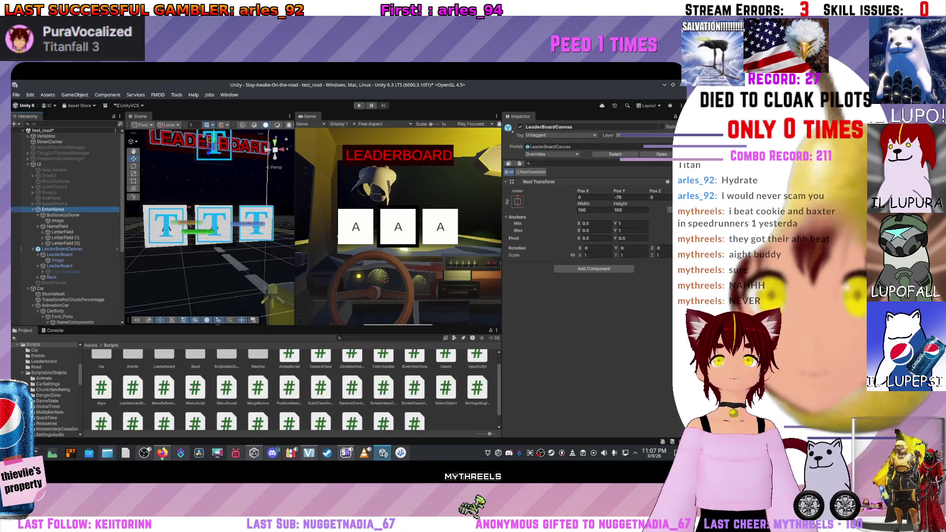